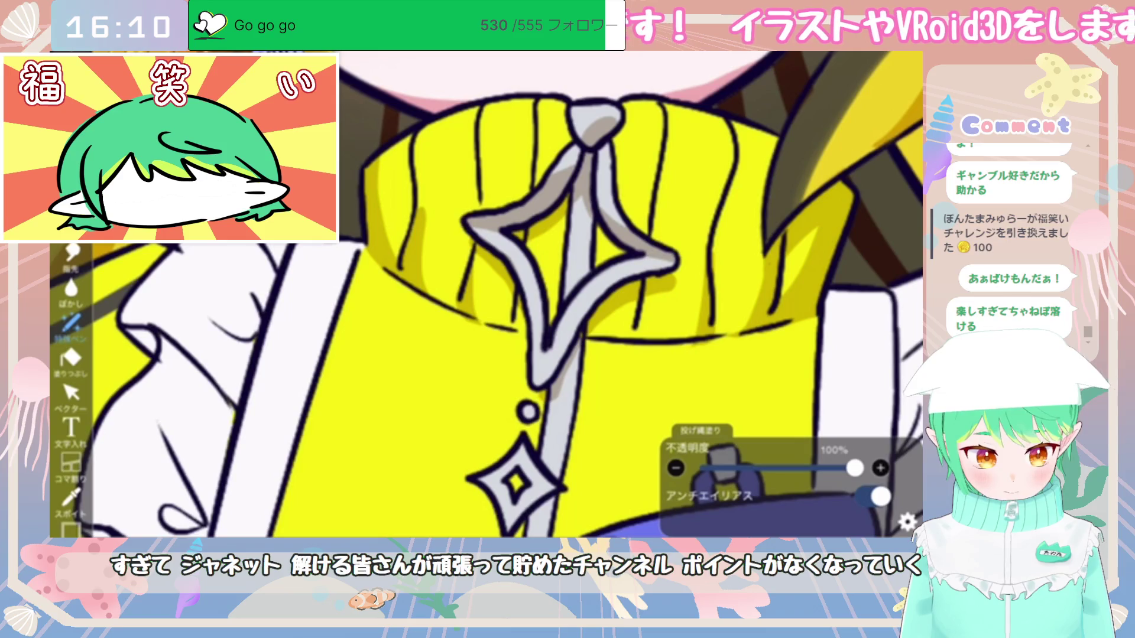
Step: Shade the right and lower parts of the zipper pull ornament grey, trimming the excess
drag(638, 263, 573, 349)
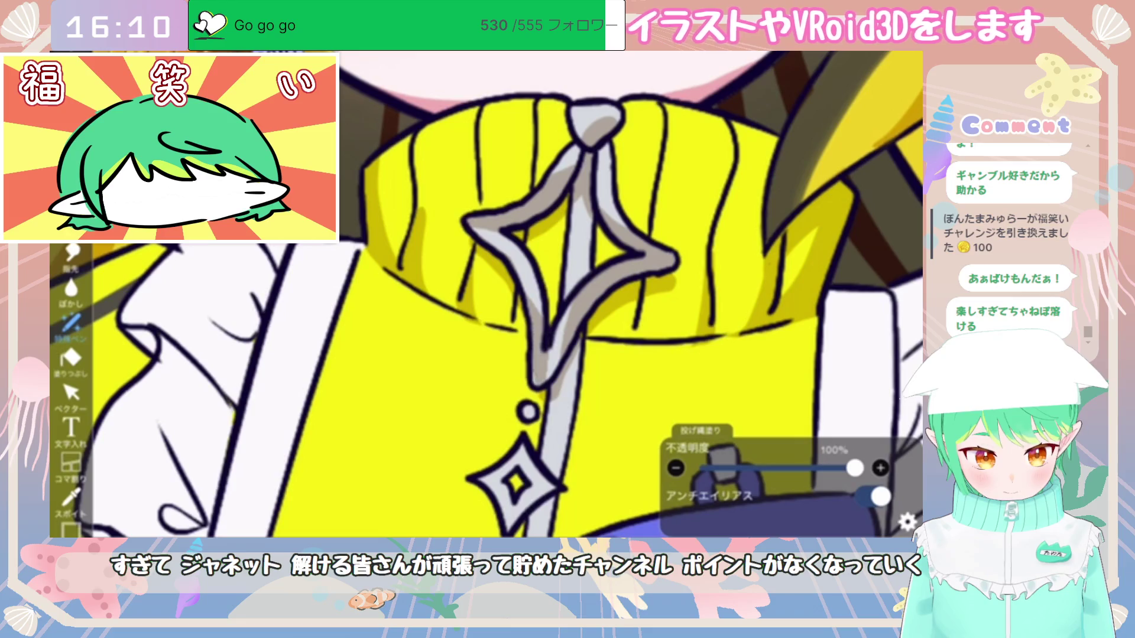
drag(585, 284, 564, 352)
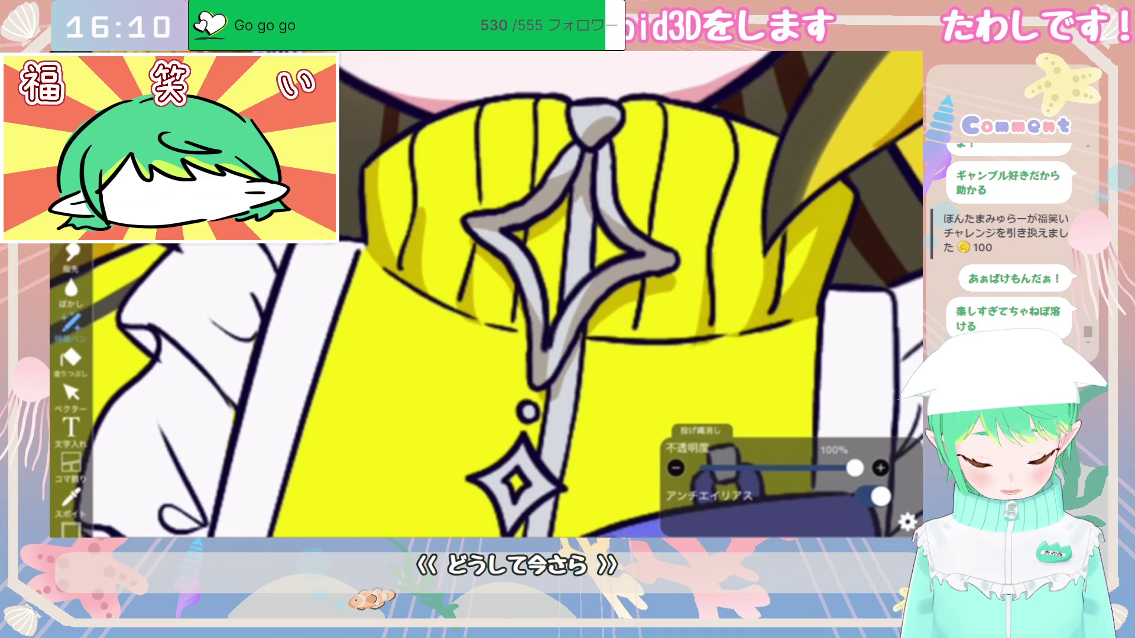
drag(609, 180, 592, 193)
scroll(485, 295, down, 5)
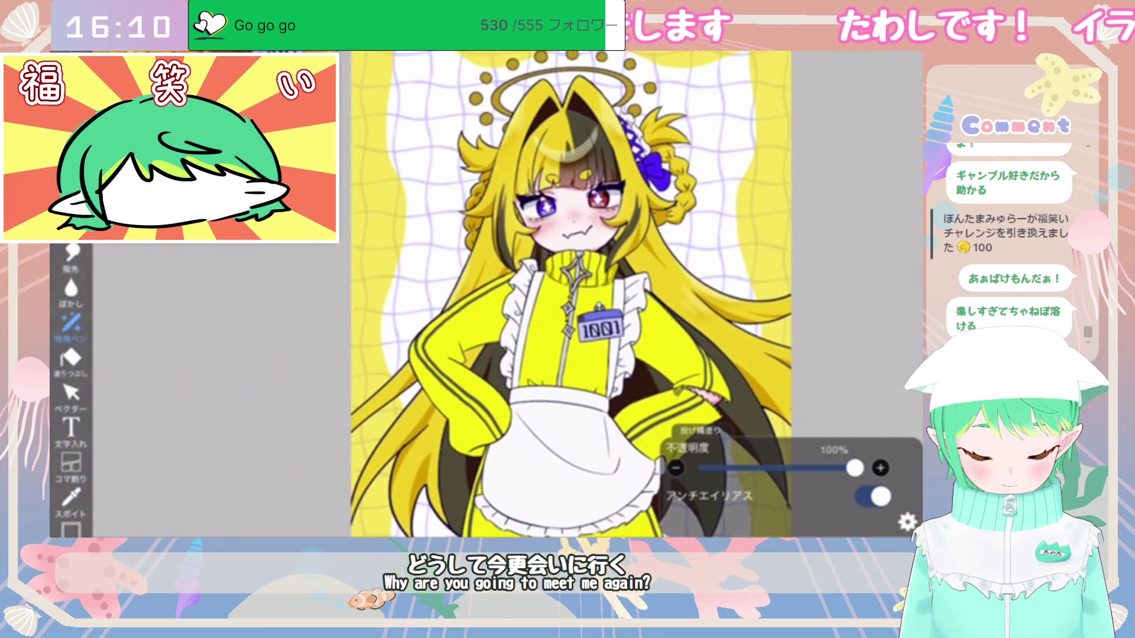
scroll(568, 278, up, 5)
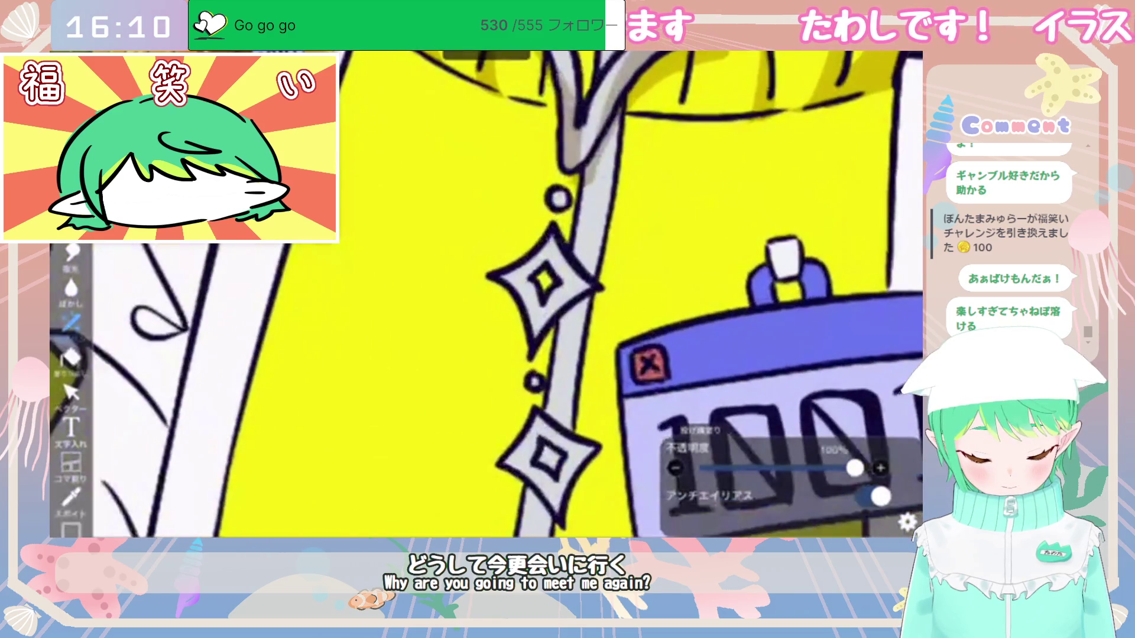
Step: Fill the upper diamond's centre yellow and the lower diamond grey, with a small shadow beside it
click(544, 283)
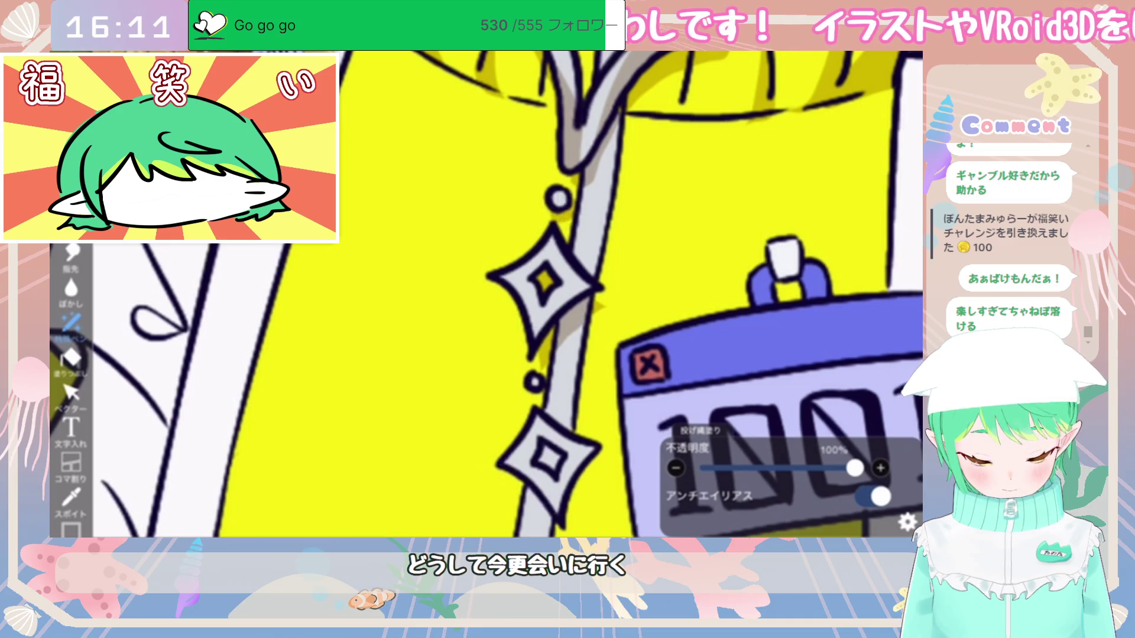
scroll(485, 296, down, 2)
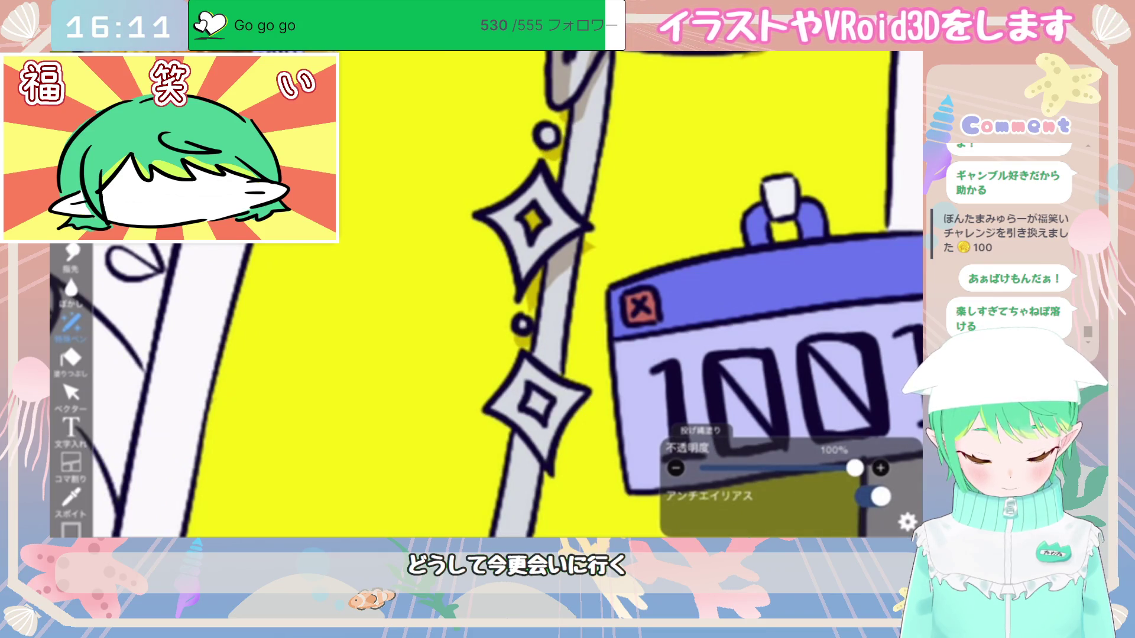
mouse_move(531, 390)
mouse_down()
mouse_move(532, 414)
mouse_move(566, 461)
mouse_up()
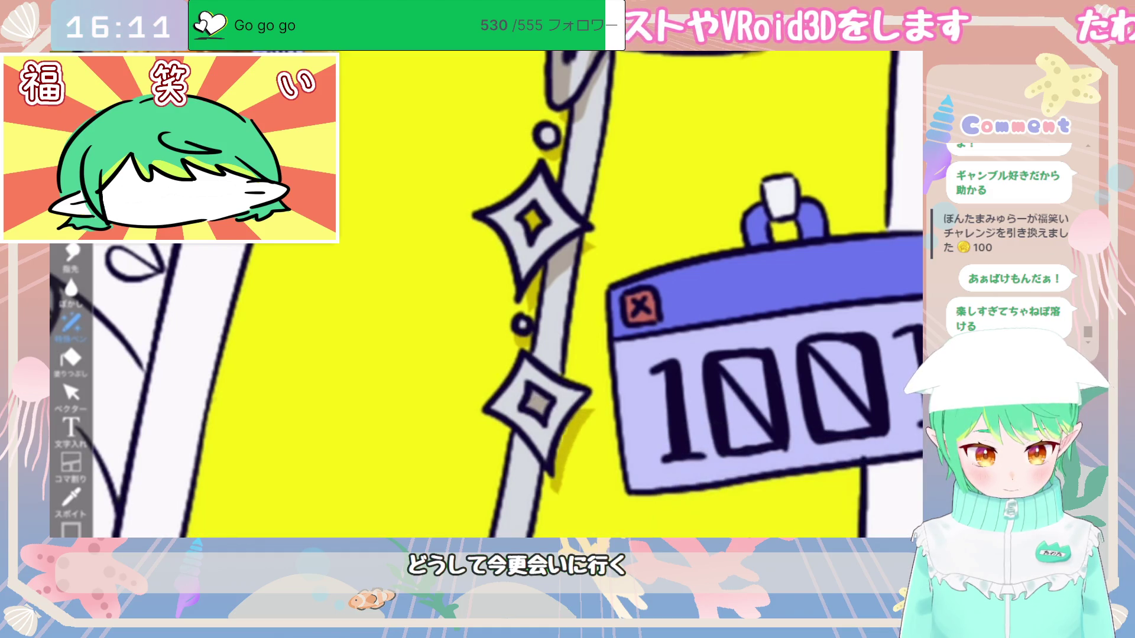
mouse_move(507, 417)
mouse_down()
mouse_move(491, 422)
mouse_move(553, 493)
mouse_up()
scroll(484, 296, down, 5)
scroll(538, 295, down, 5)
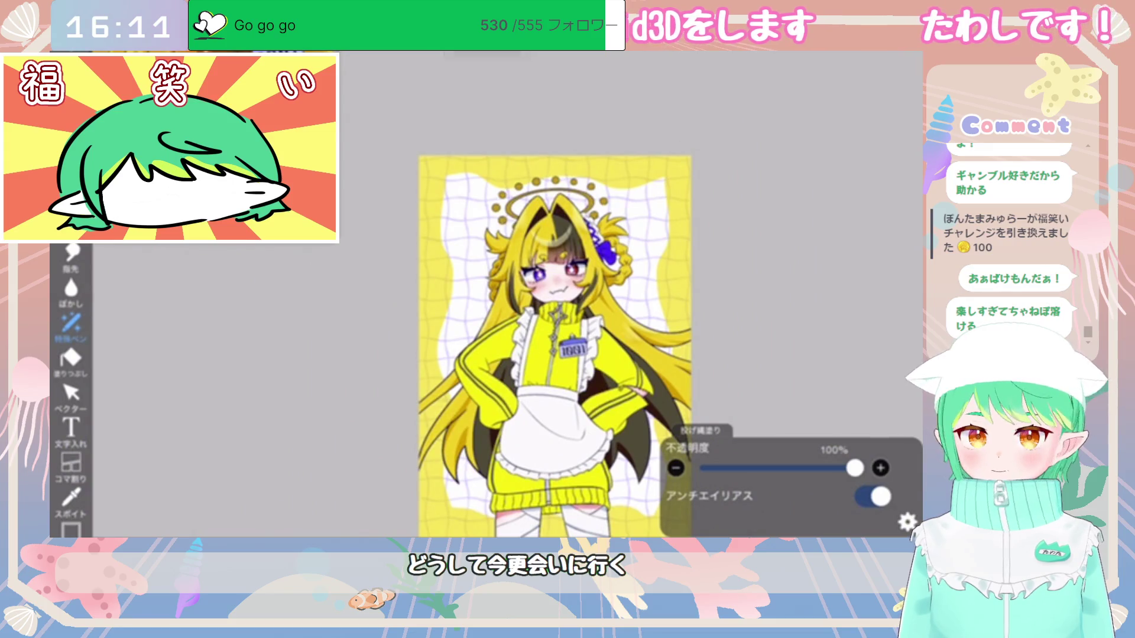
Step: Fill a small shadow patch beside the waistband and a thin strip along the yellow panel's edge
scroll(571, 343, up, 5)
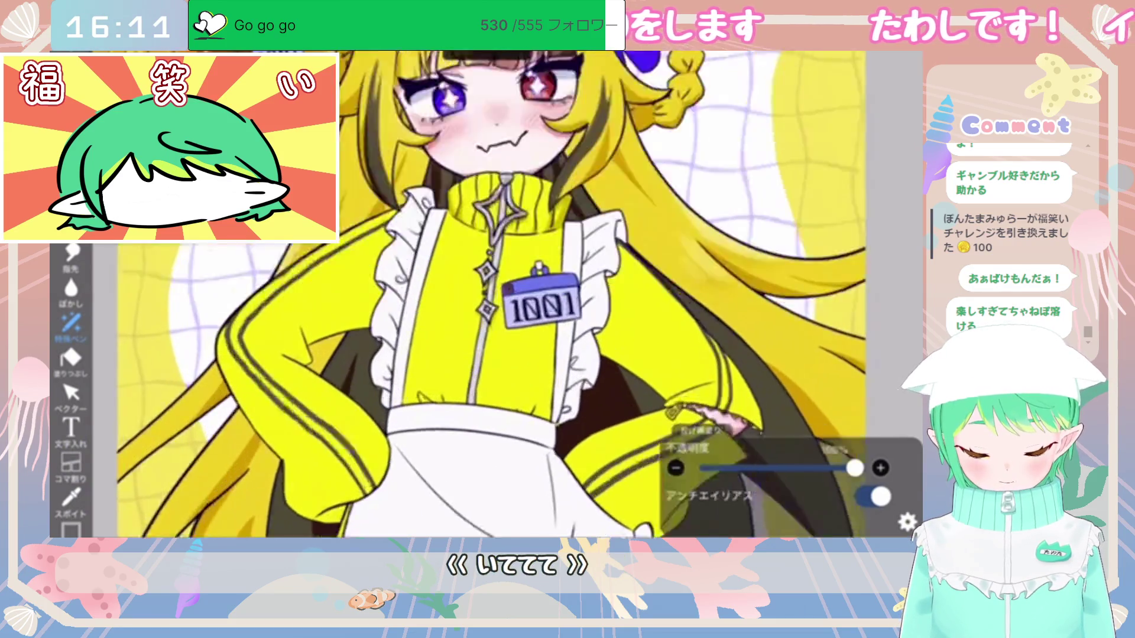
scroll(591, 319, up, 2)
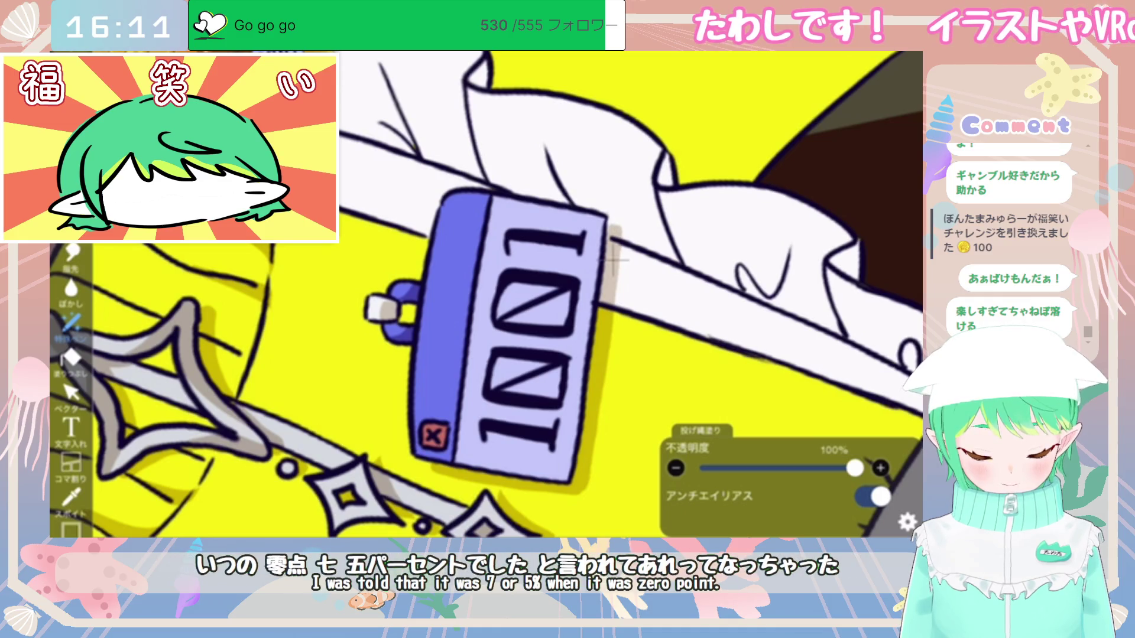
scroll(485, 295, down, 10)
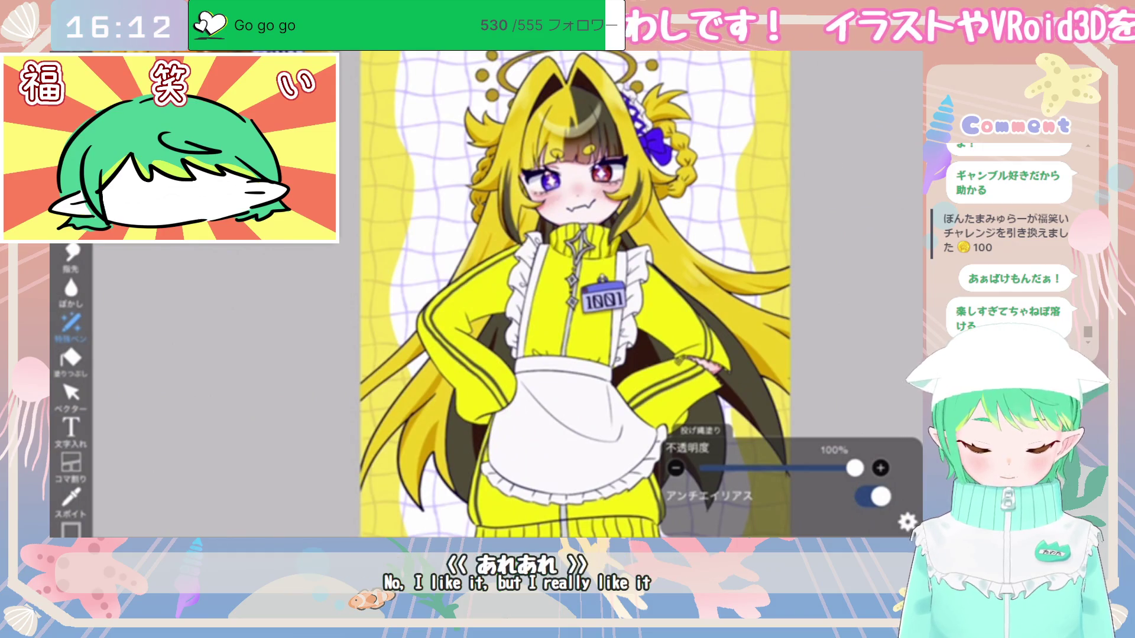
scroll(592, 296, up, 5)
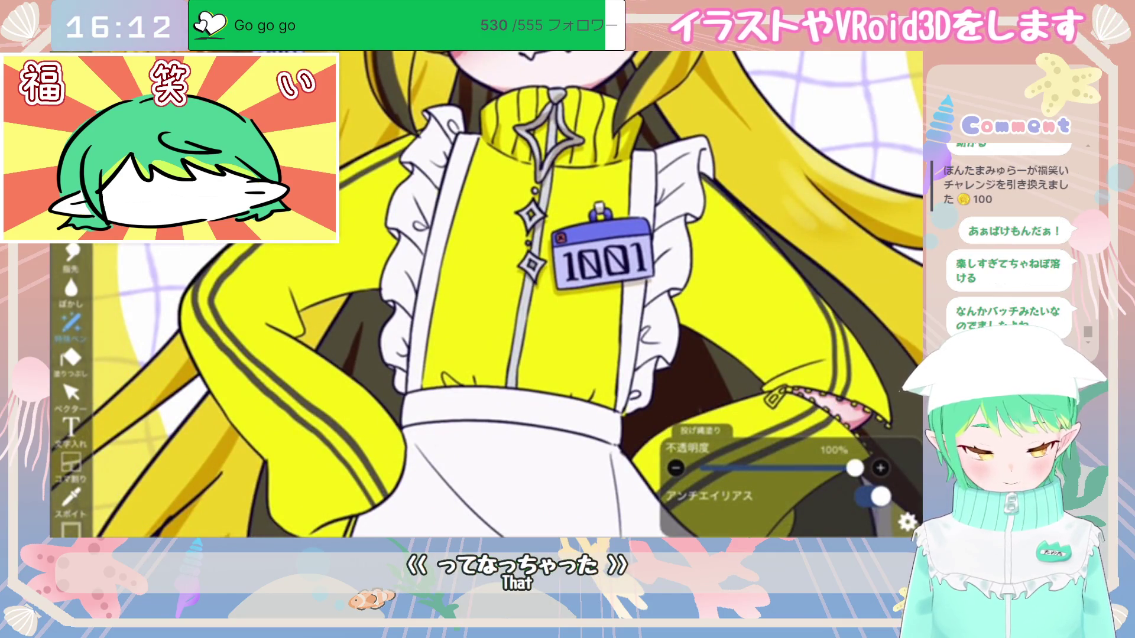
scroll(464, 479, up, 5)
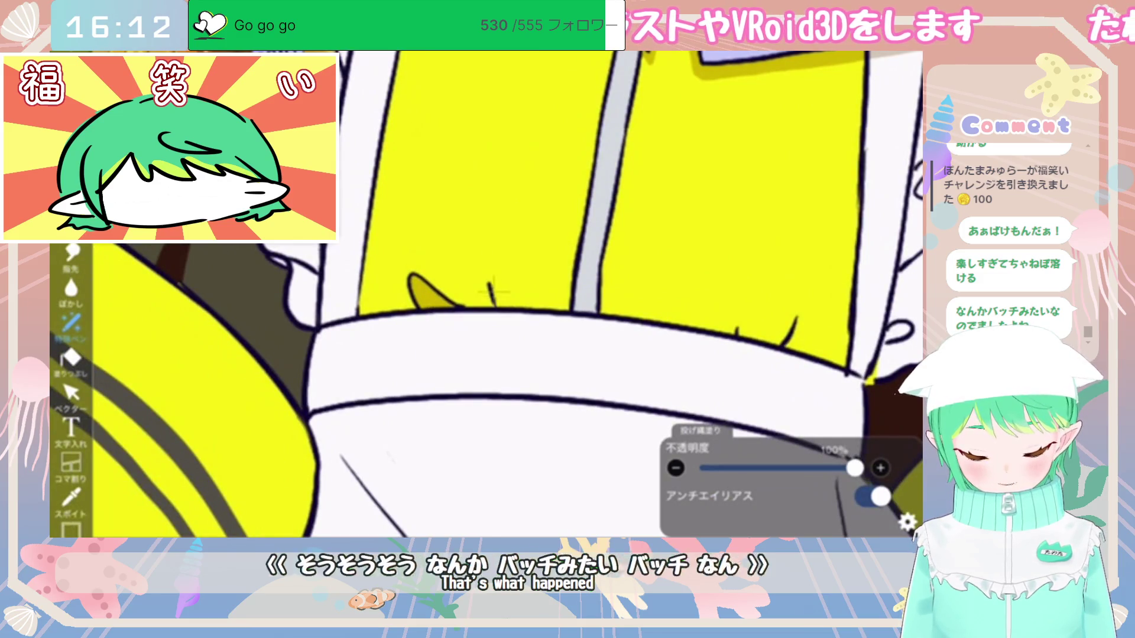
drag(487, 273, 505, 297)
drag(374, 207, 375, 304)
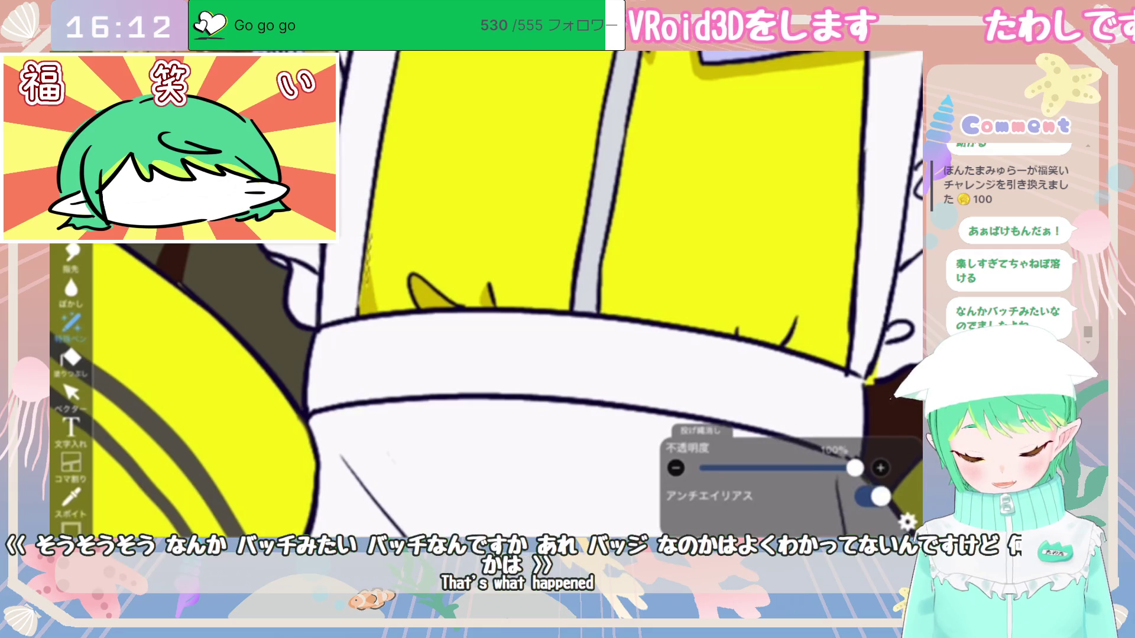
Step: Shade the strip along the white panel's left edge, erase part of it, and return to Lasso Fill
scroll(375, 241, right, 1)
scroll(487, 296, right, 3)
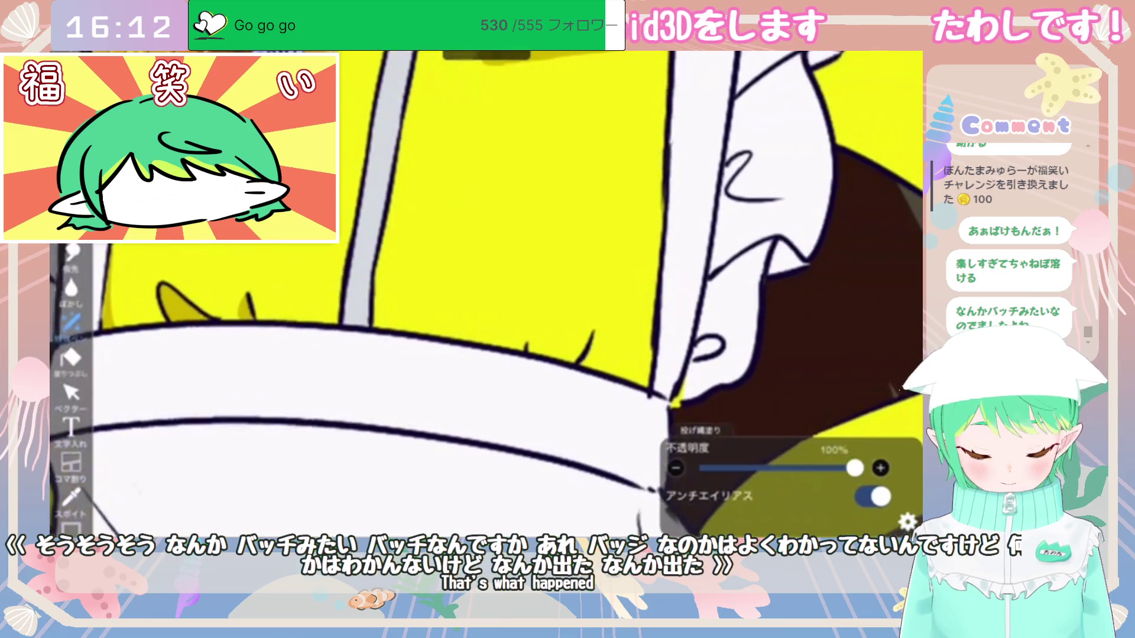
drag(650, 190, 656, 388)
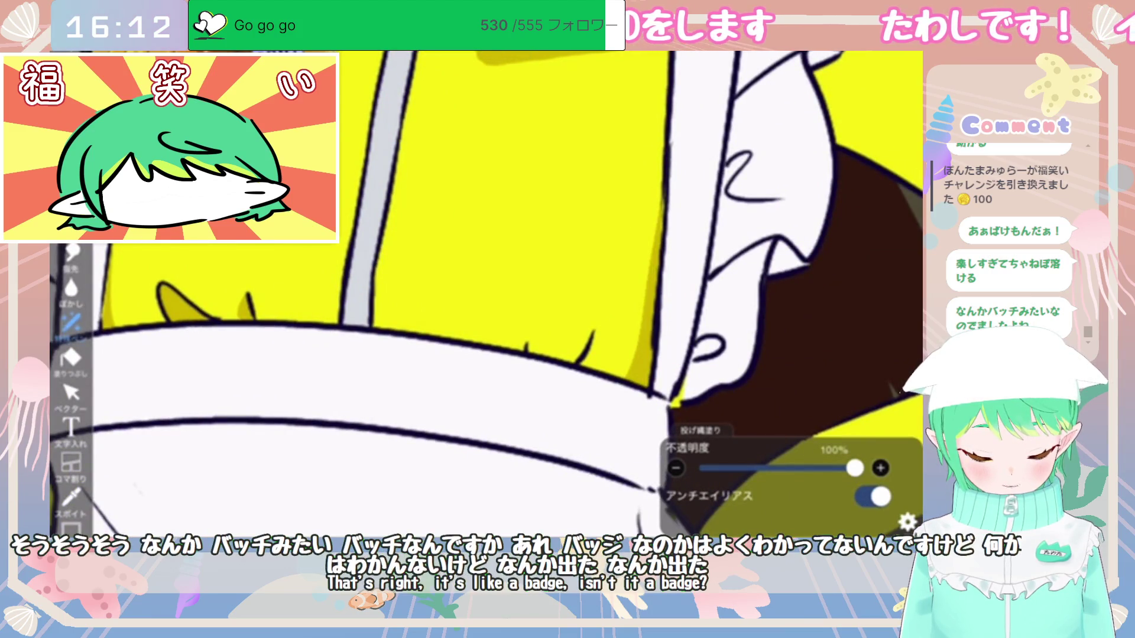
drag(657, 218, 649, 283)
click(700, 430)
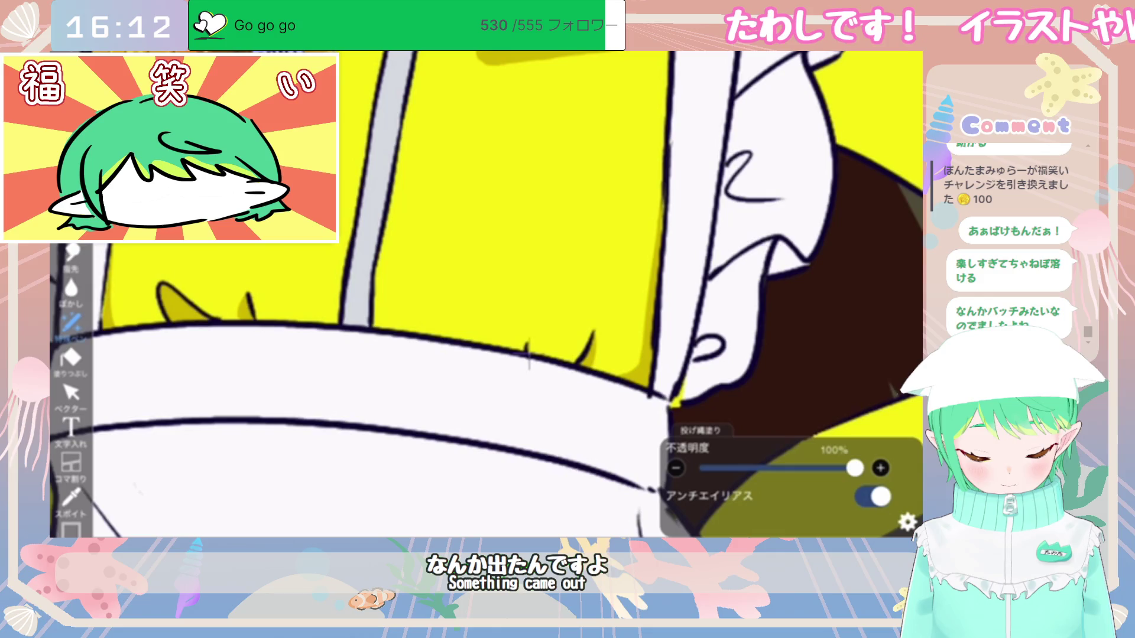
scroll(485, 295, down, 5)
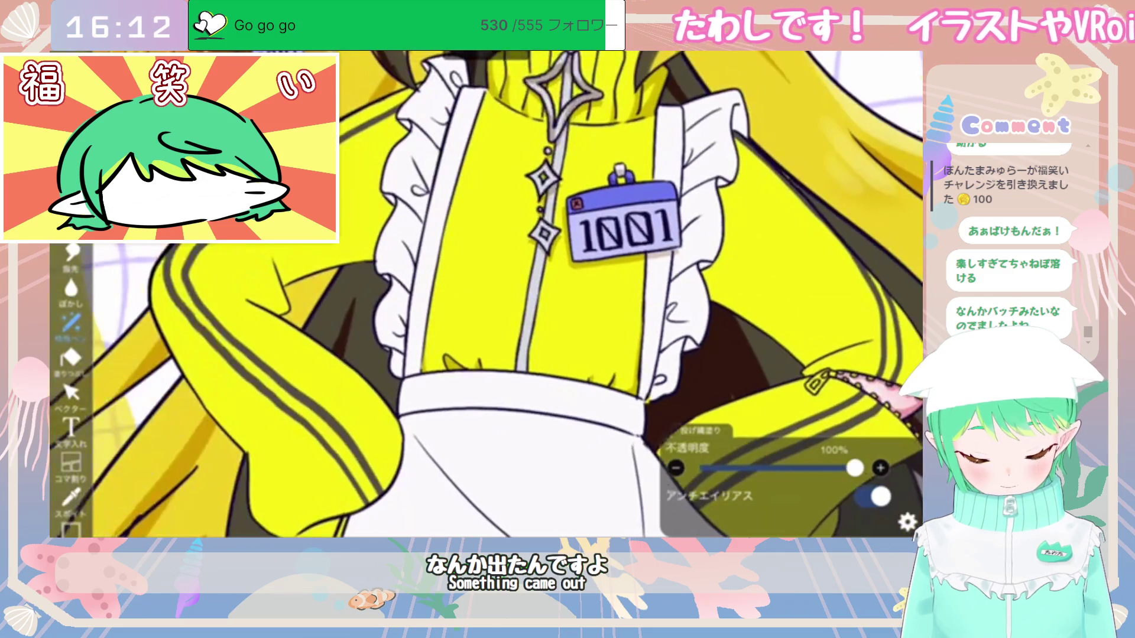
scroll(591, 284, up, 5)
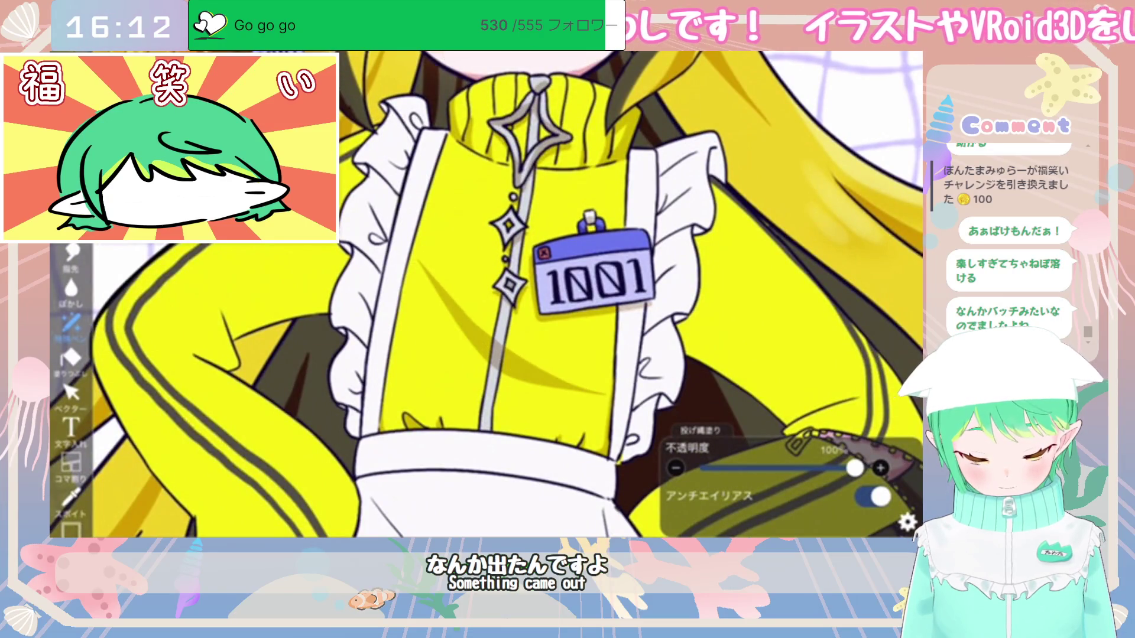
scroll(571, 319, down, 5)
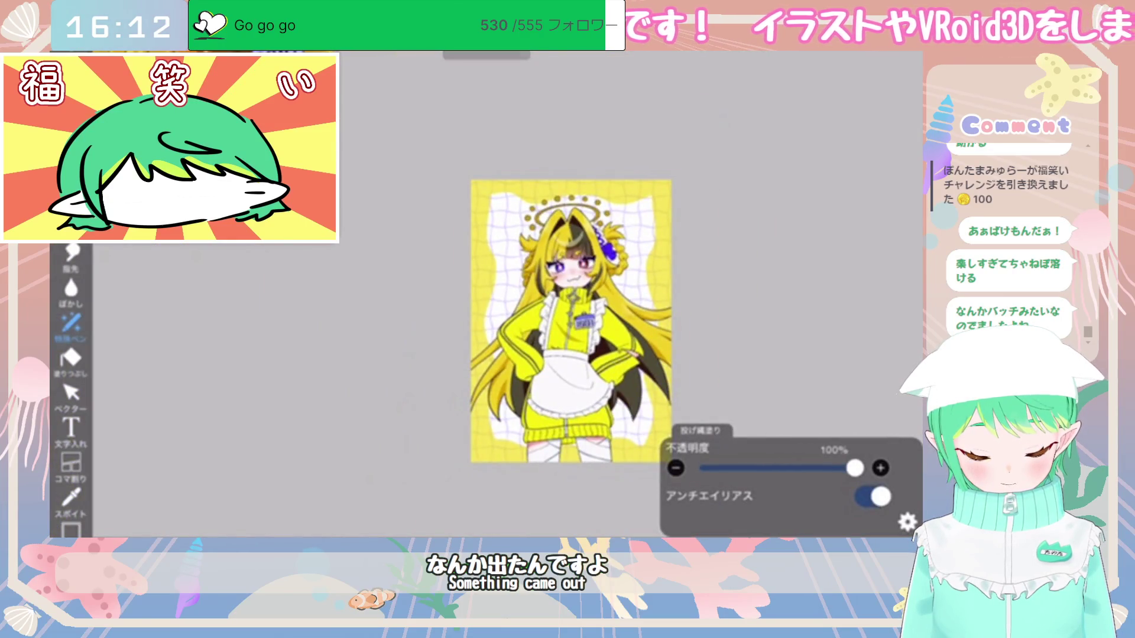
scroll(591, 296, up, 5)
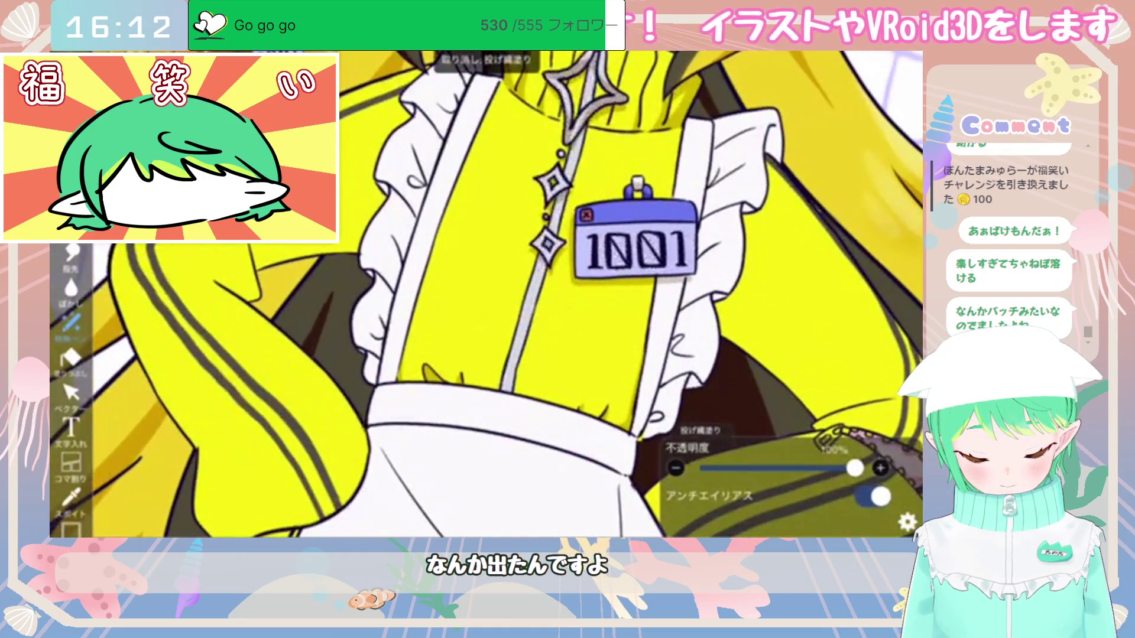
Step: Discard a 50% opacity chest shadow, then retrace the chest shadow around the 1001 badge
drag(855, 468, 776, 468)
mouse_move(461, 219)
mouse_down()
mouse_move(582, 361)
mouse_move(617, 363)
mouse_move(467, 225)
mouse_move(561, 354)
mouse_move(621, 366)
mouse_up()
key(ctrl+z)
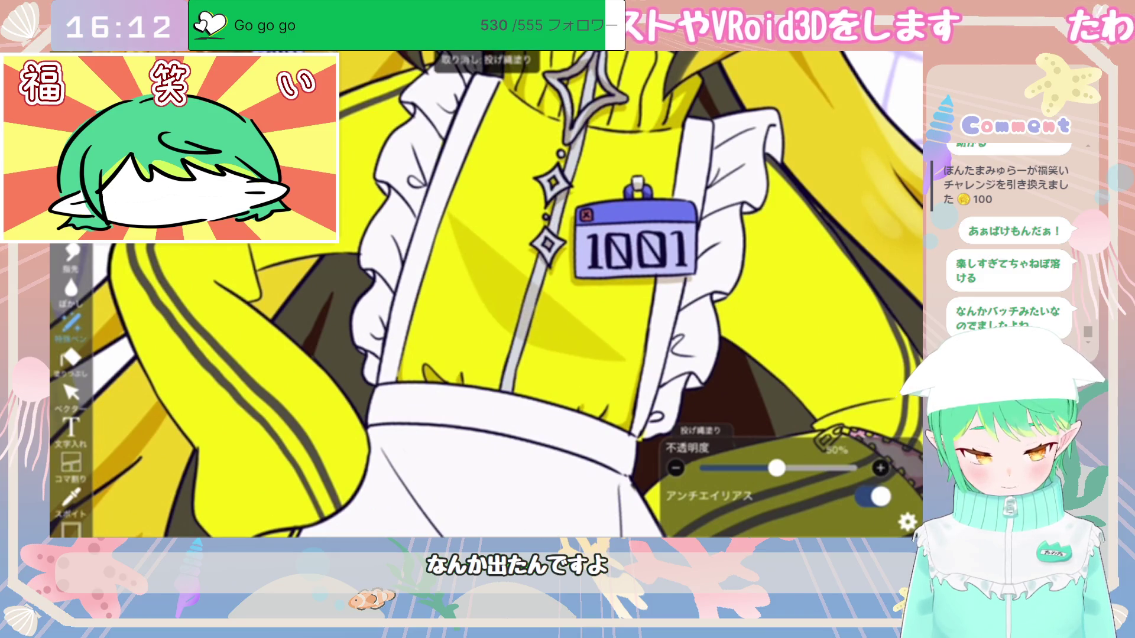
mouse_move(432, 180)
mouse_down()
mouse_move(478, 251)
mouse_move(620, 360)
mouse_up()
scroll(485, 296, down, 5)
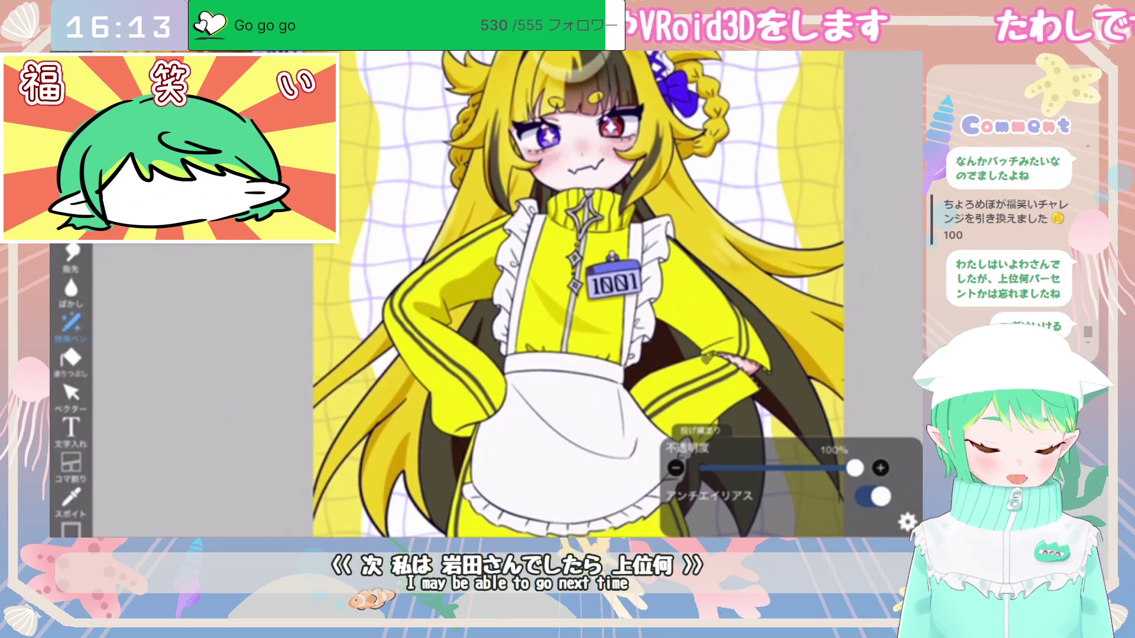
scroll(532, 266, up, 5)
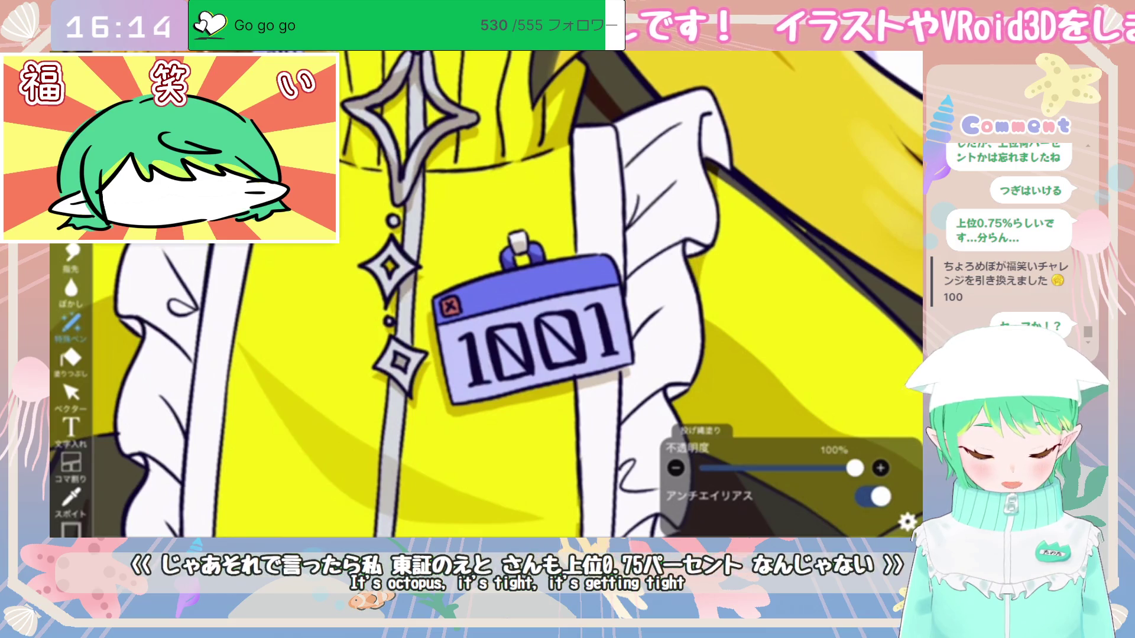
scroll(485, 295, up, 5)
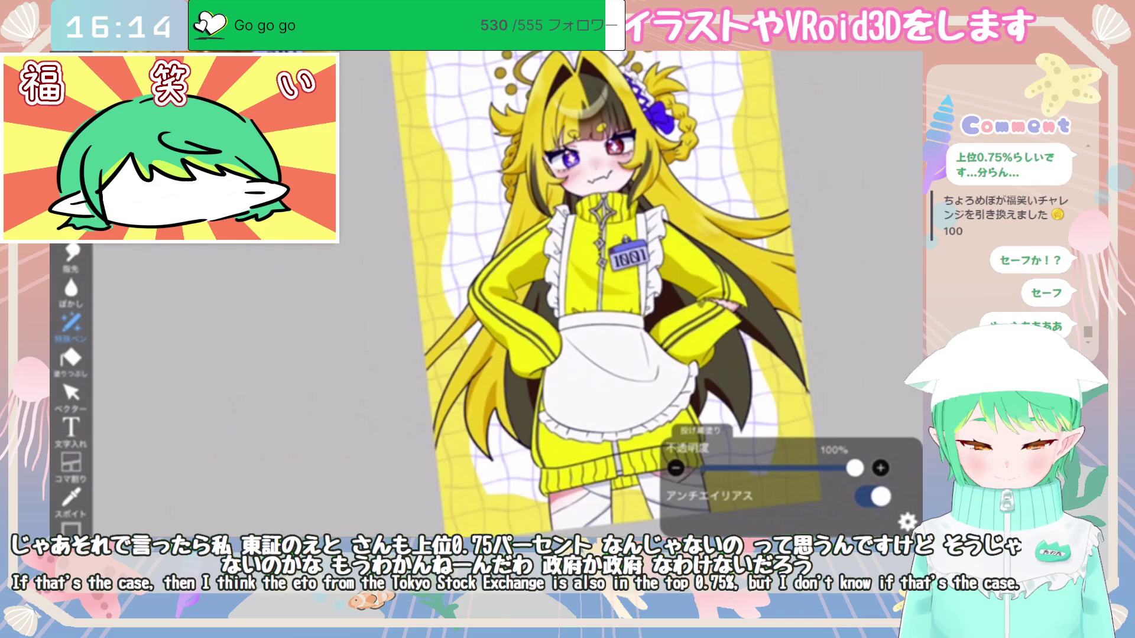
scroll(535, 294, up, 3)
scroll(532, 296, up, 3)
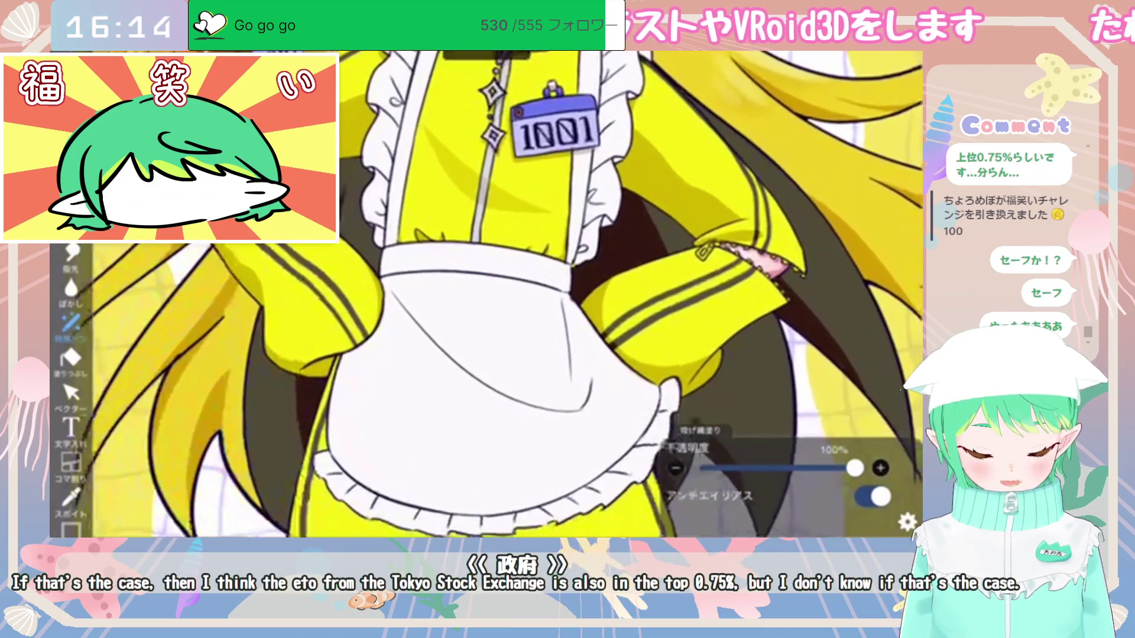
scroll(629, 412, down, 5)
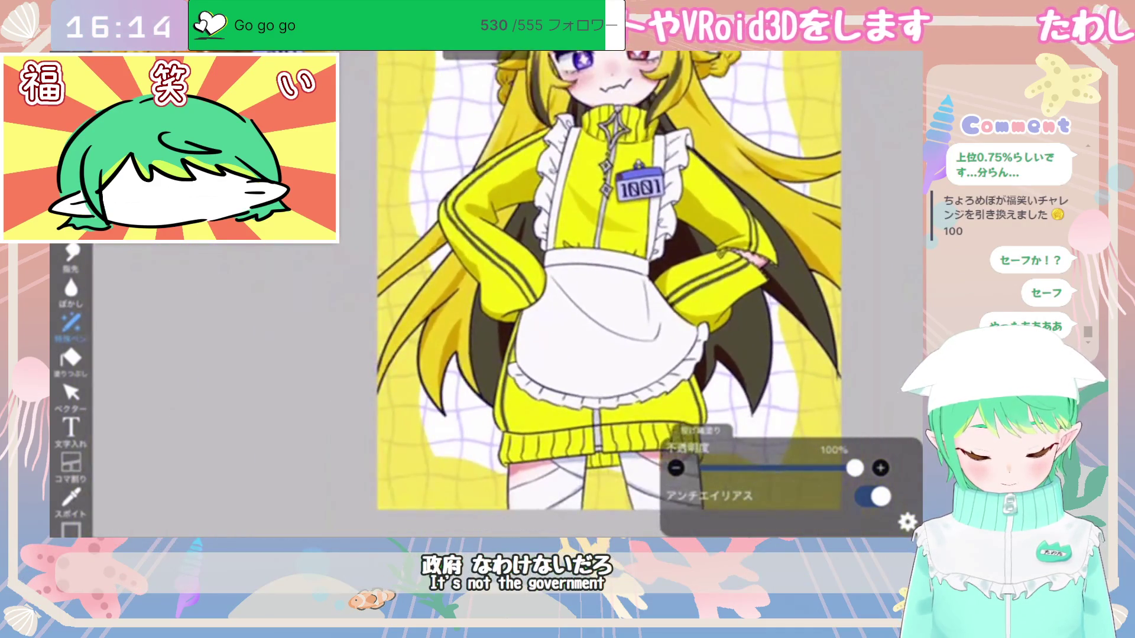
scroll(532, 295, up, 3)
scroll(473, 296, up, 3)
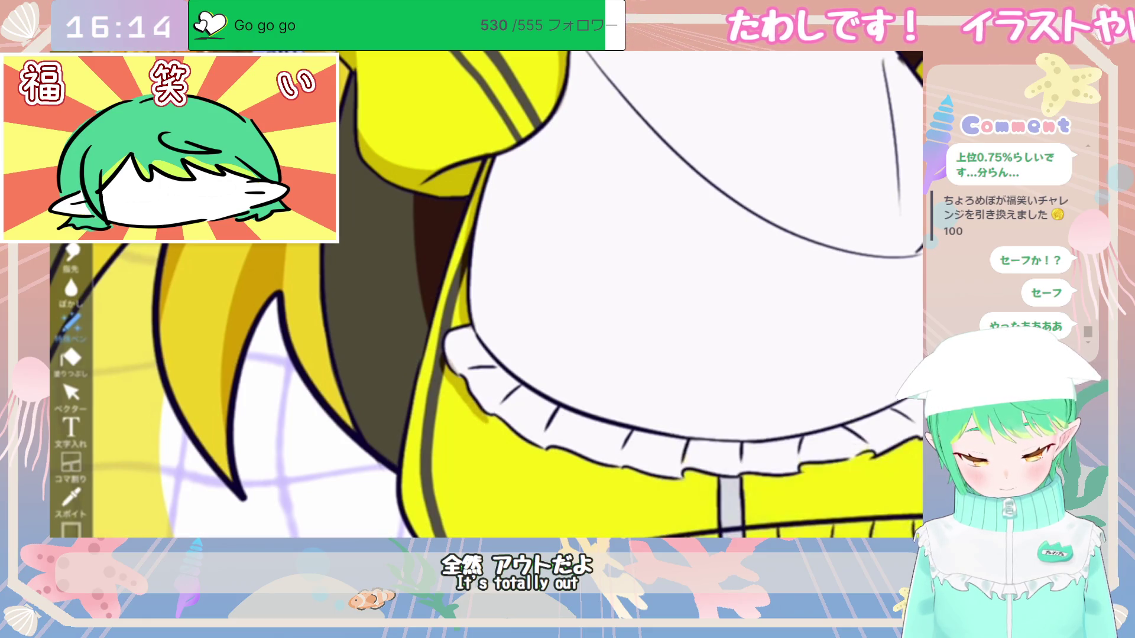
scroll(486, 294, down, 5)
scroll(547, 282, up, 3)
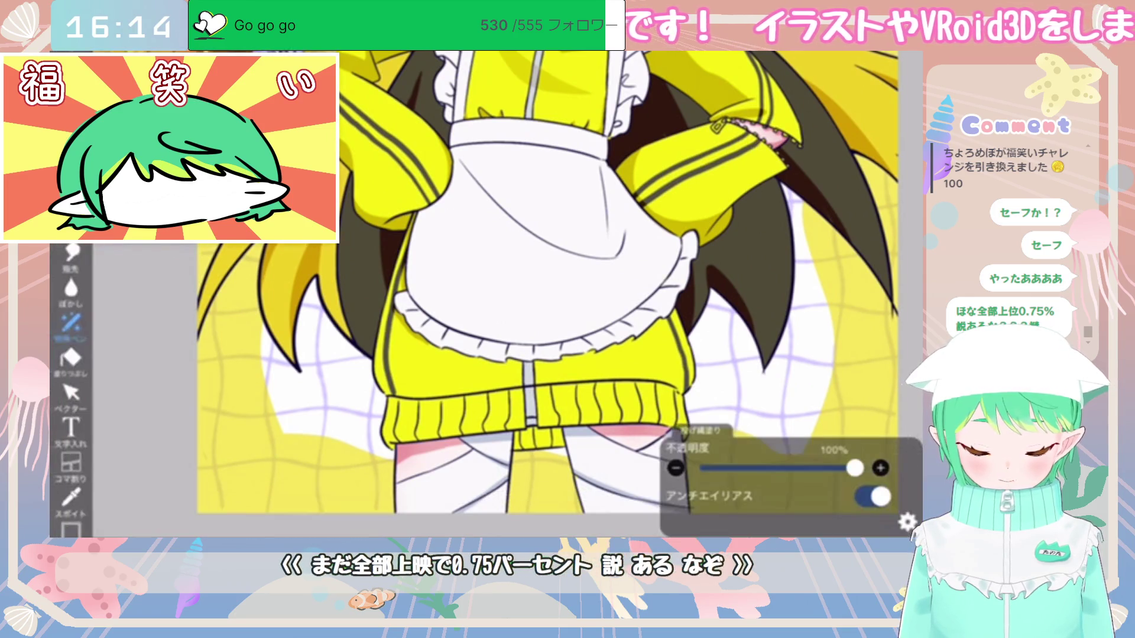
scroll(485, 296, up, 5)
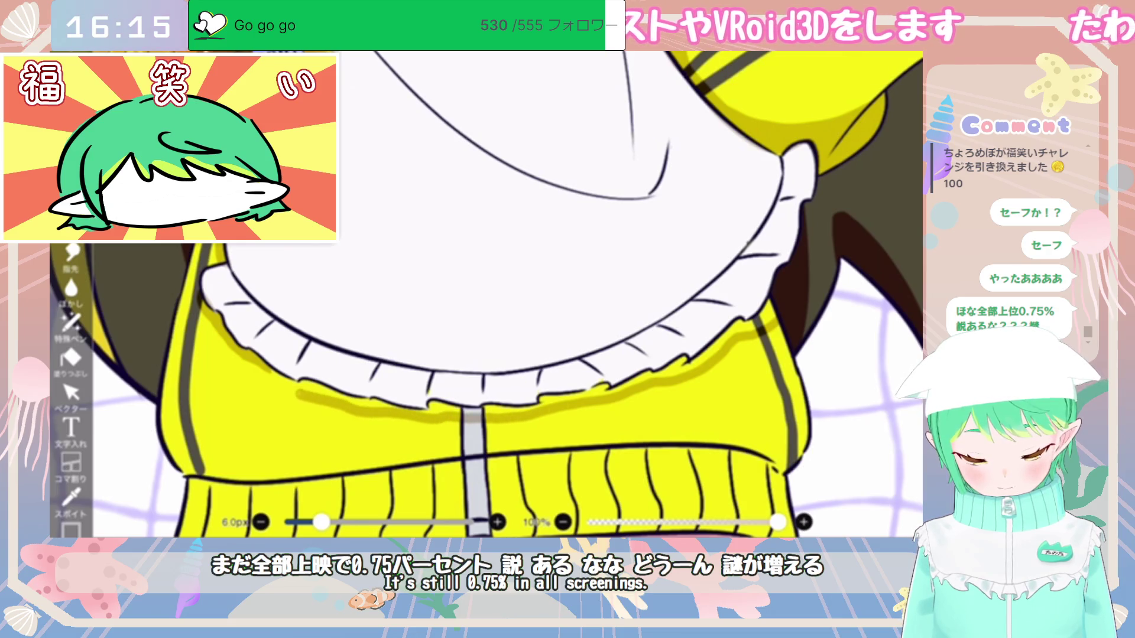
Step: Switch drawing tools, enlarge the brush to 17 px, fit the whole canvas, and choose Lasso Fill
click(71, 358)
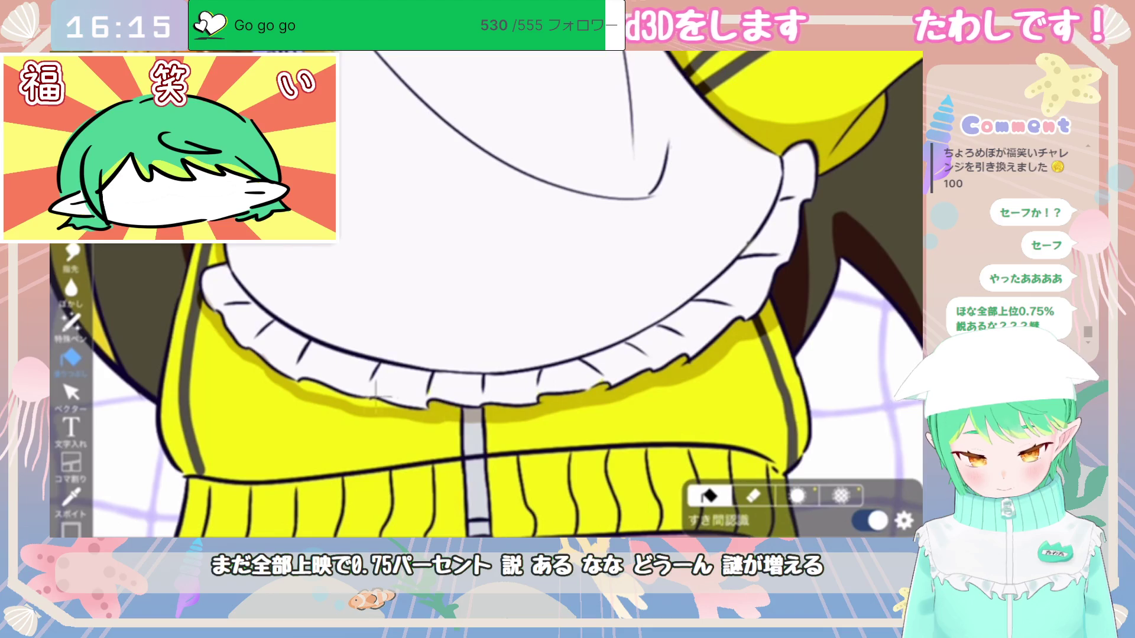
key(b)
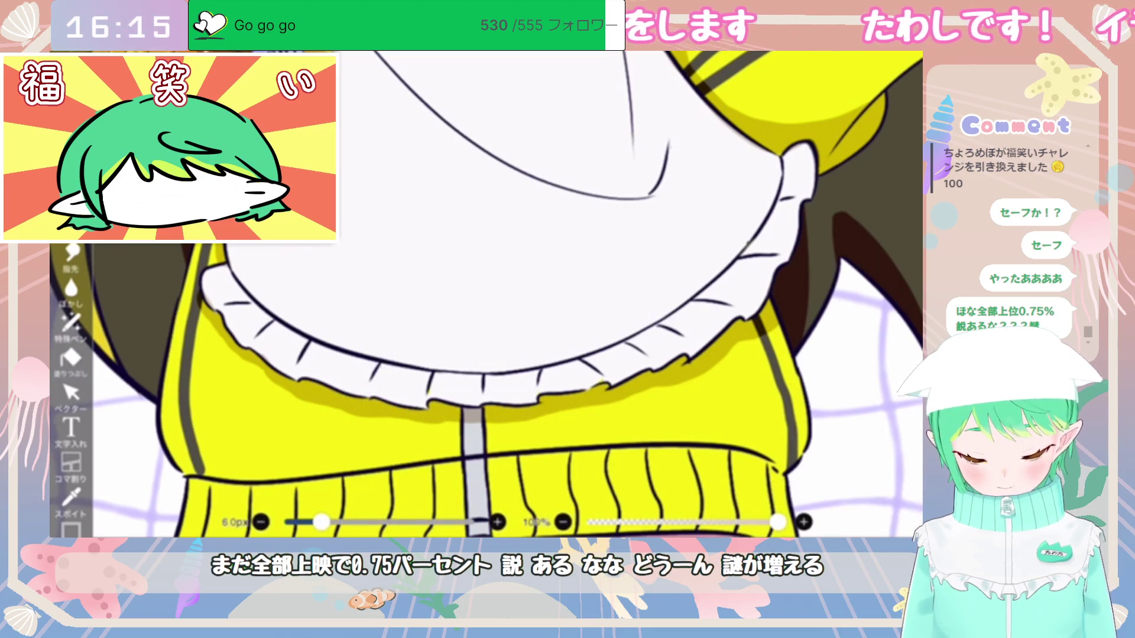
key(bracketright)
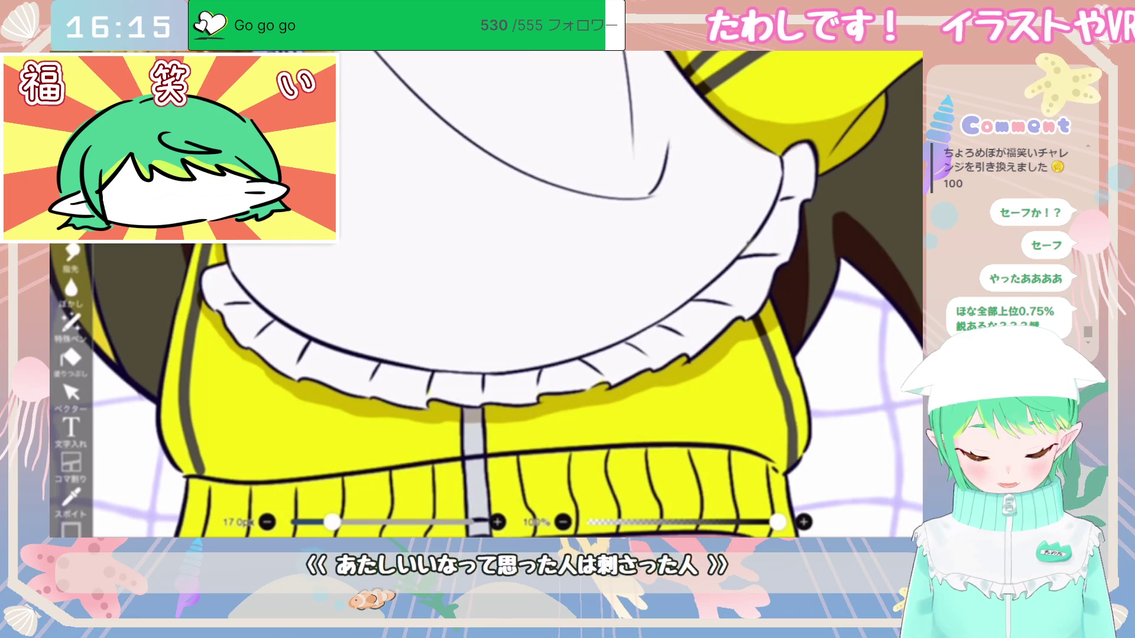
key(ctrl+0)
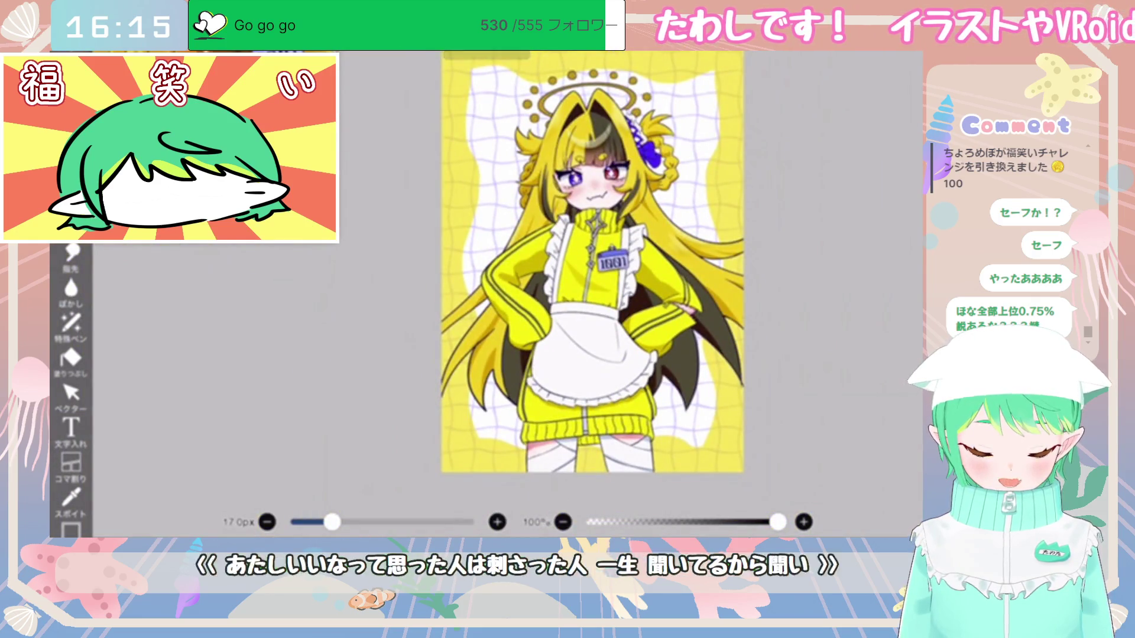
click(71, 324)
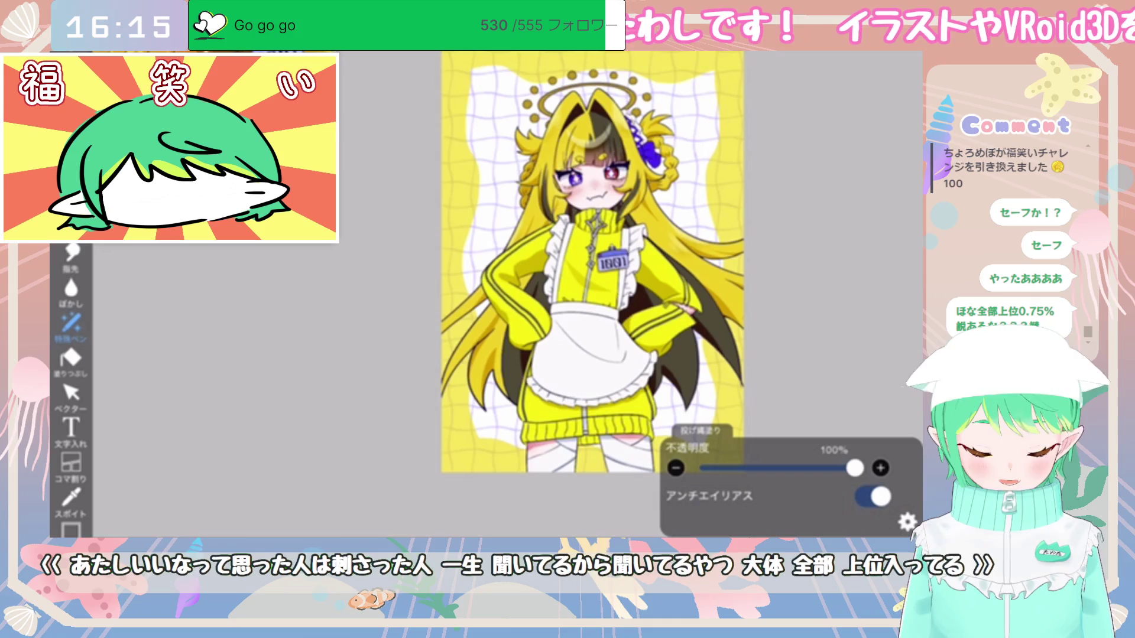
Step: Lasso-fill the strap just below the sweater's ribbed hem with the darker yellow shadow colour
scroll(502, 514, up, 3)
scroll(501, 515, up, 5)
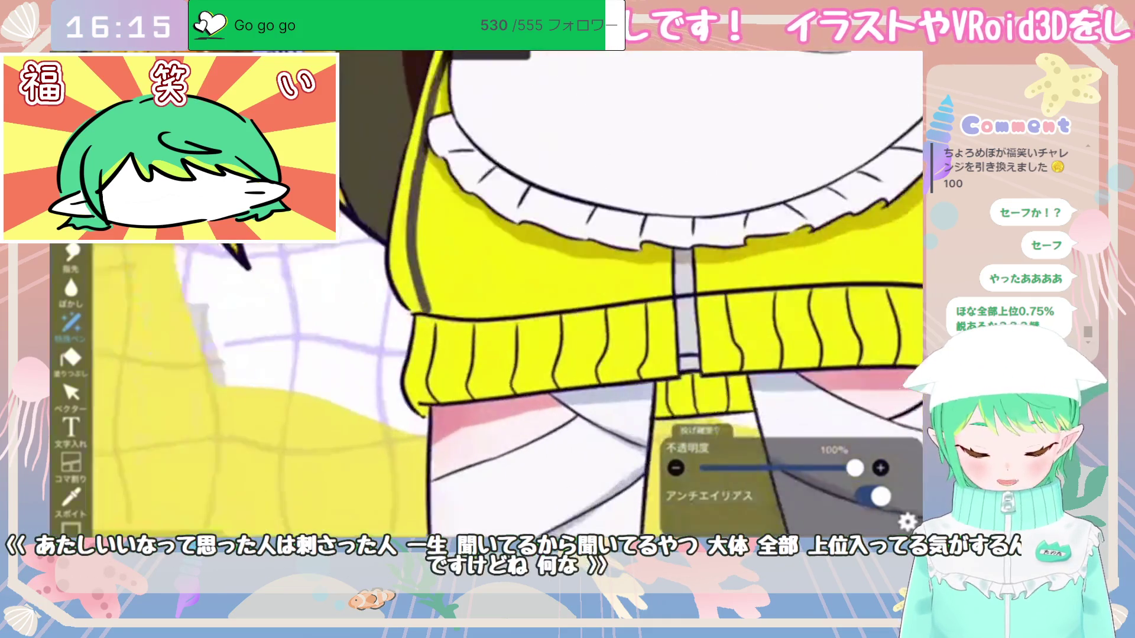
scroll(487, 294, down, 3)
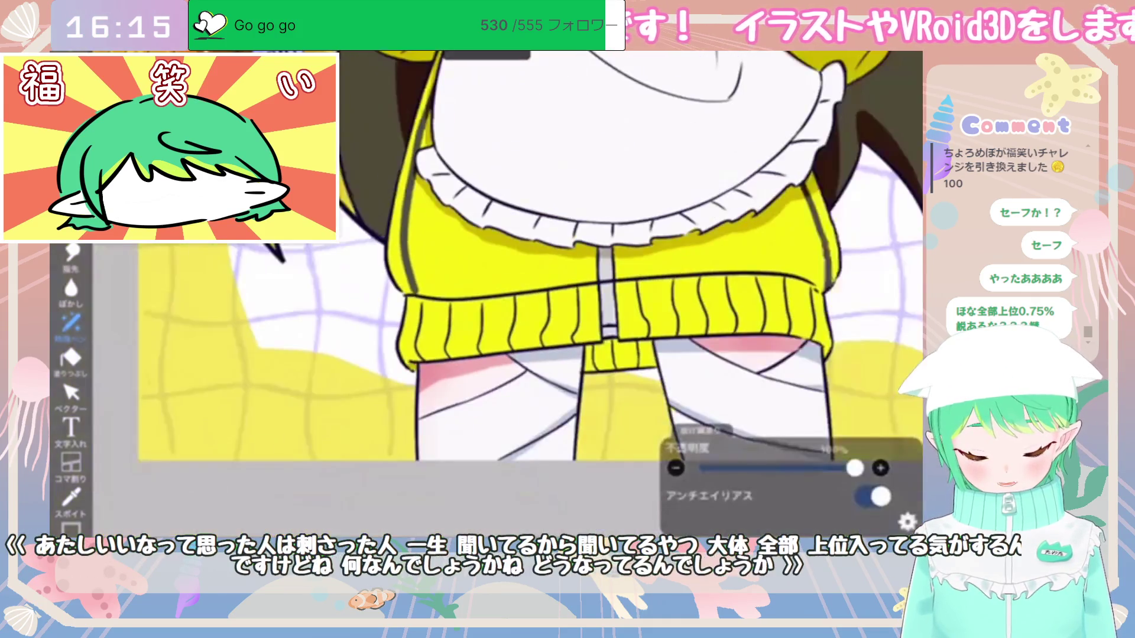
drag(437, 373, 505, 387)
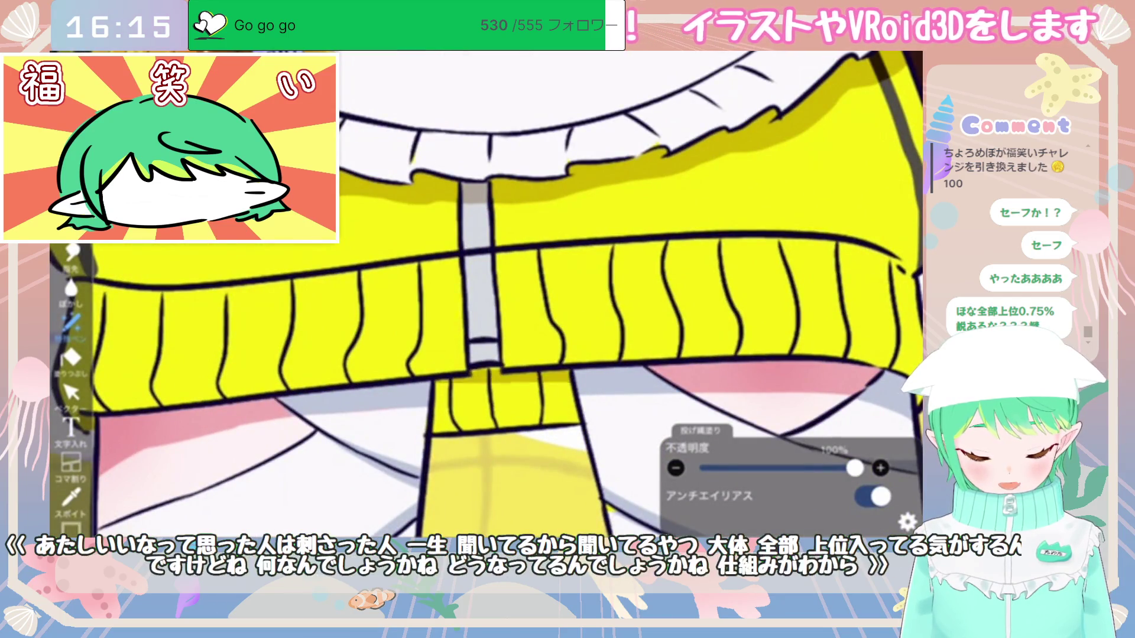
scroll(506, 387, down, 2)
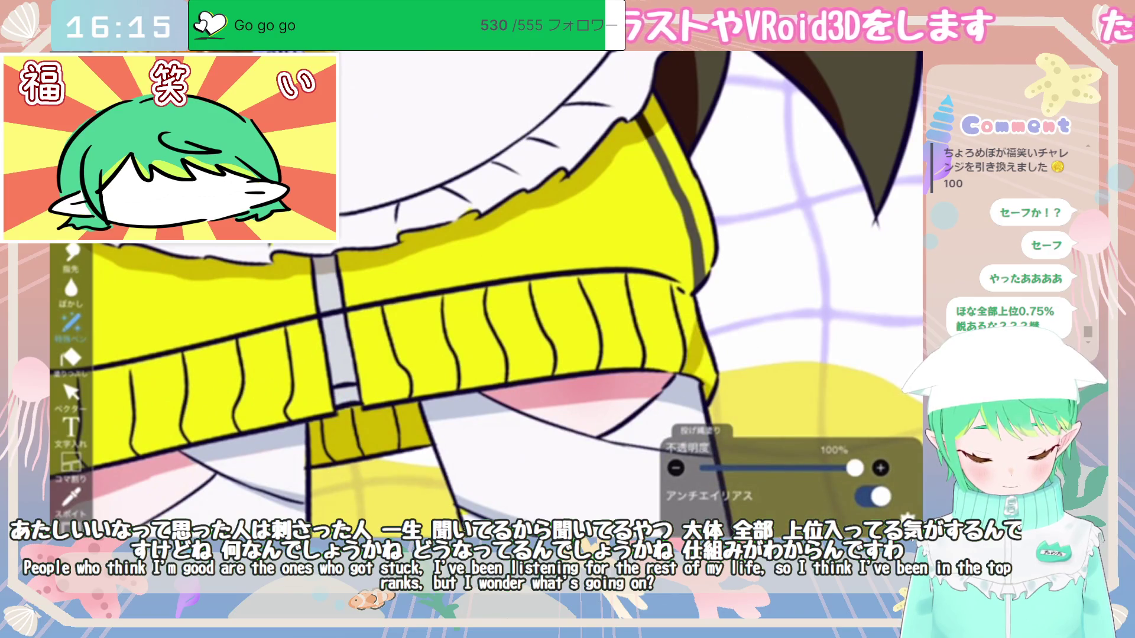
scroll(487, 294, down, 3)
scroll(487, 295, up, 3)
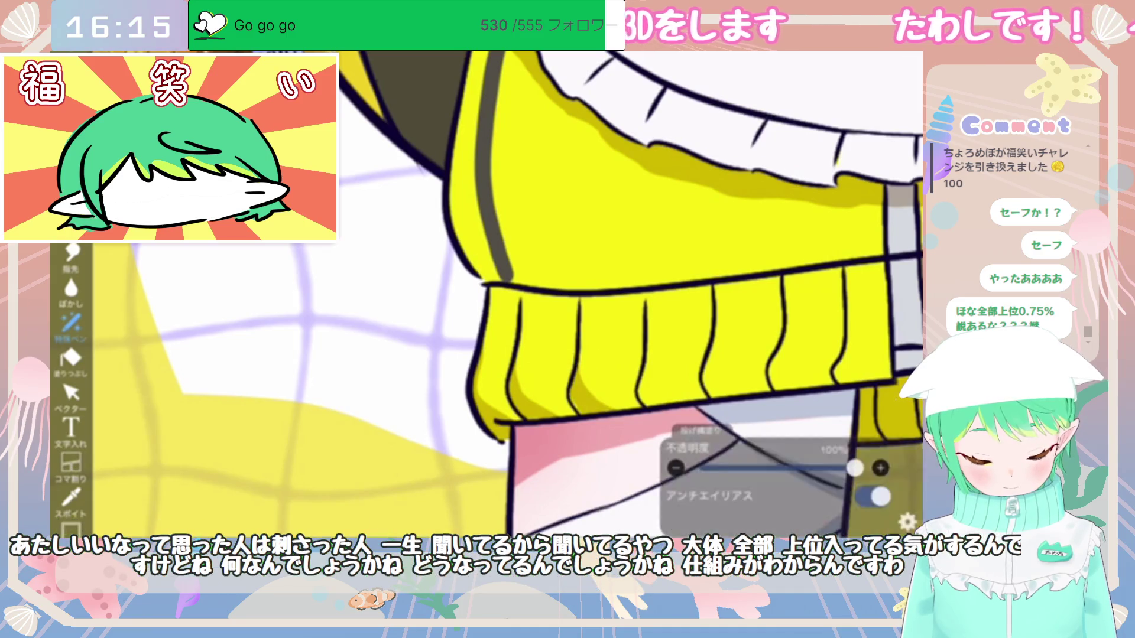
scroll(484, 295, down, 5)
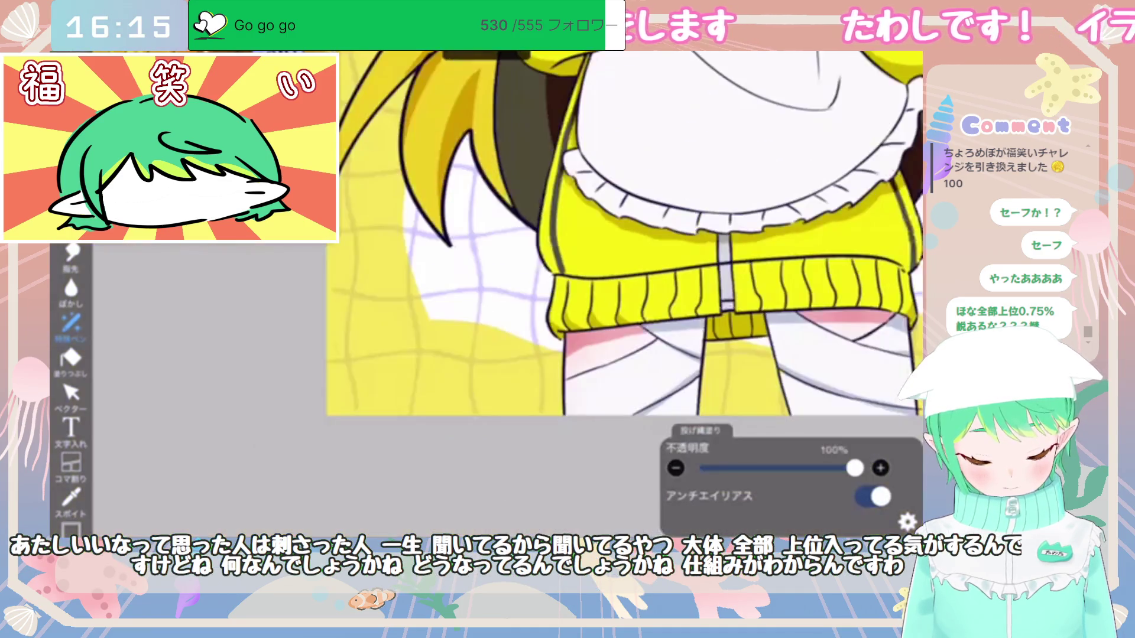
scroll(485, 296, up, 3)
scroll(703, 334, up, 3)
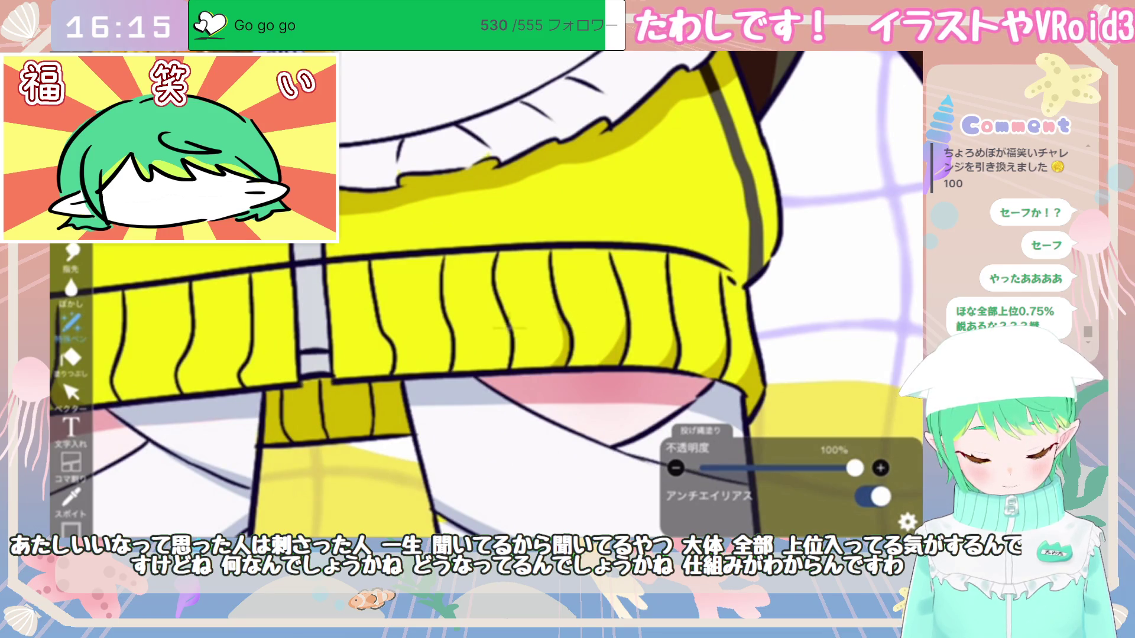
scroll(485, 295, left, 5)
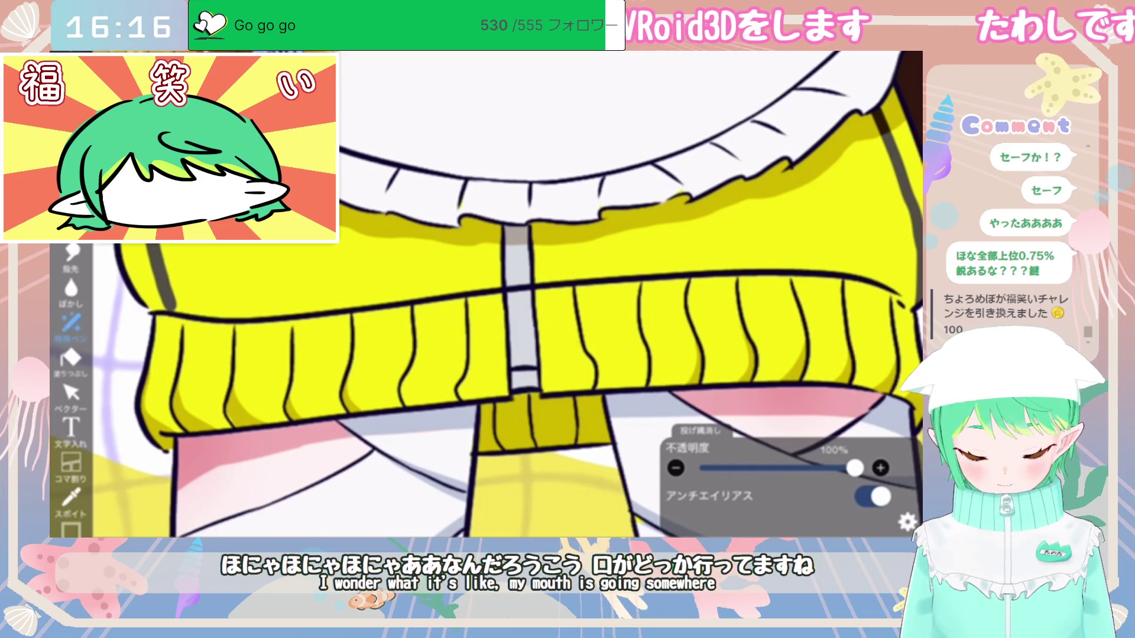
scroll(485, 296, down, 2)
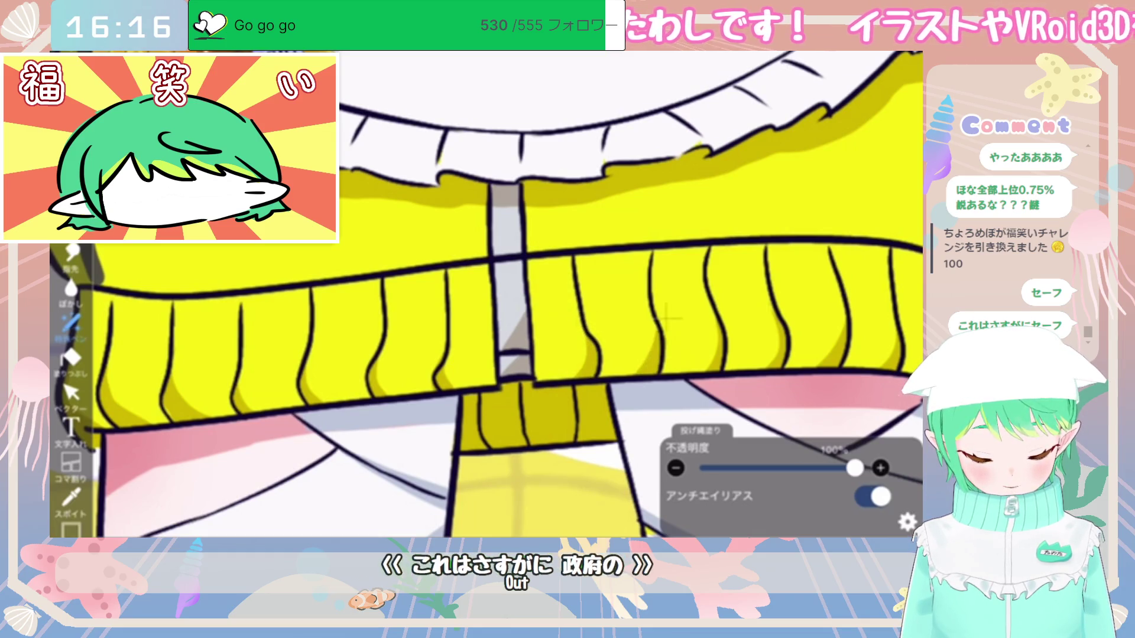
scroll(509, 296, down, 5)
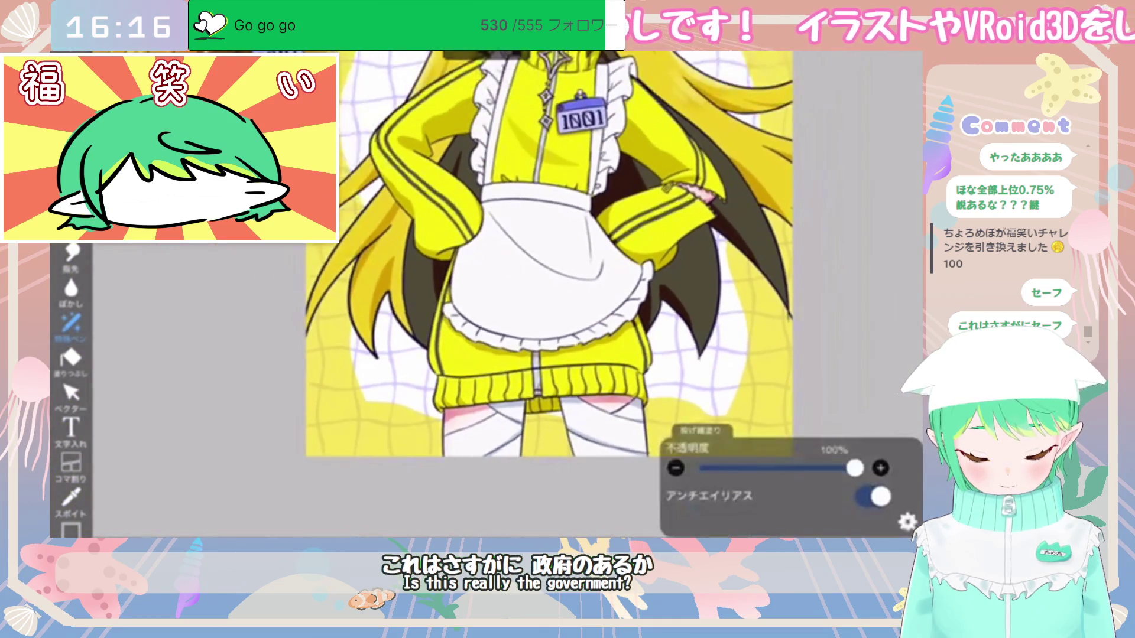
Step: Fill two darker yellow shadow patches on the sweater above its hem
scroll(508, 295, up, 5)
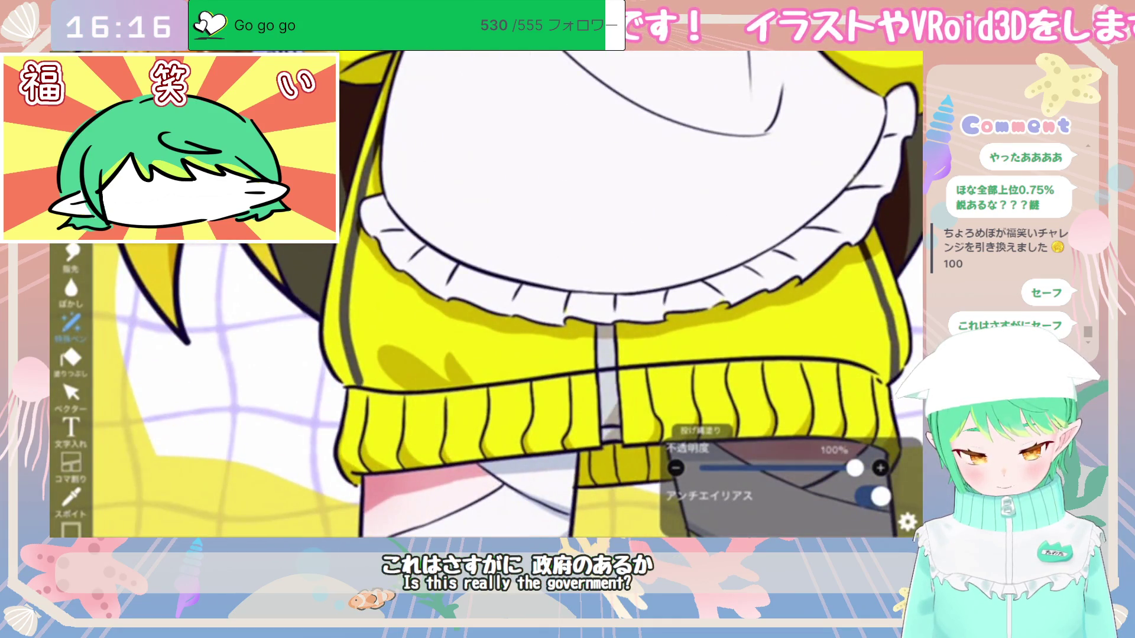
key(e)
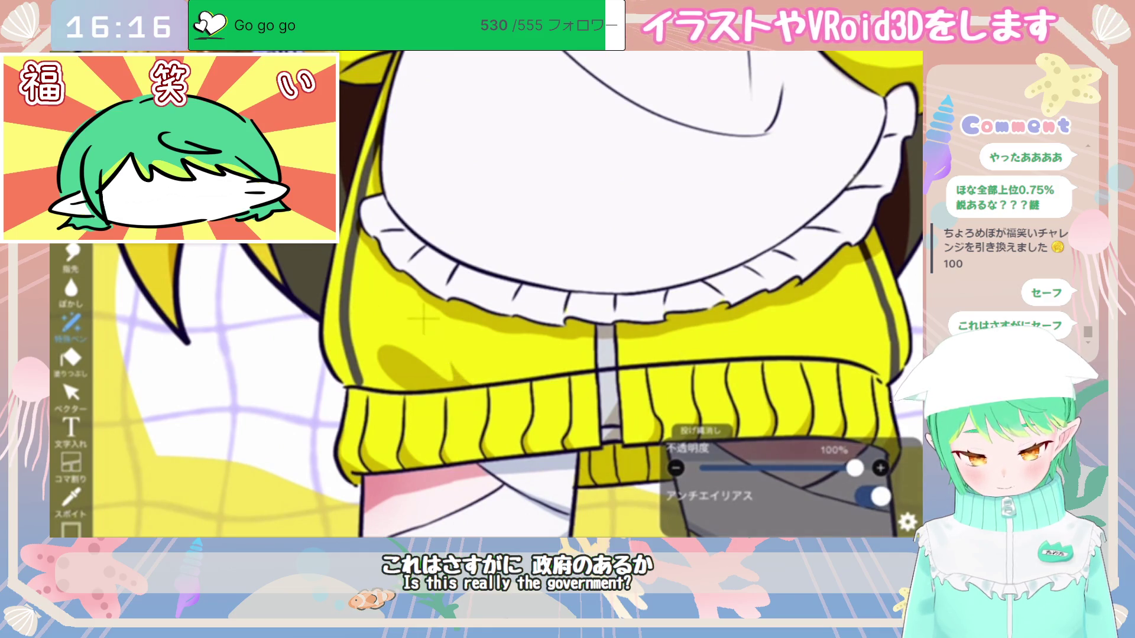
key(e)
scroll(484, 295, up, 3)
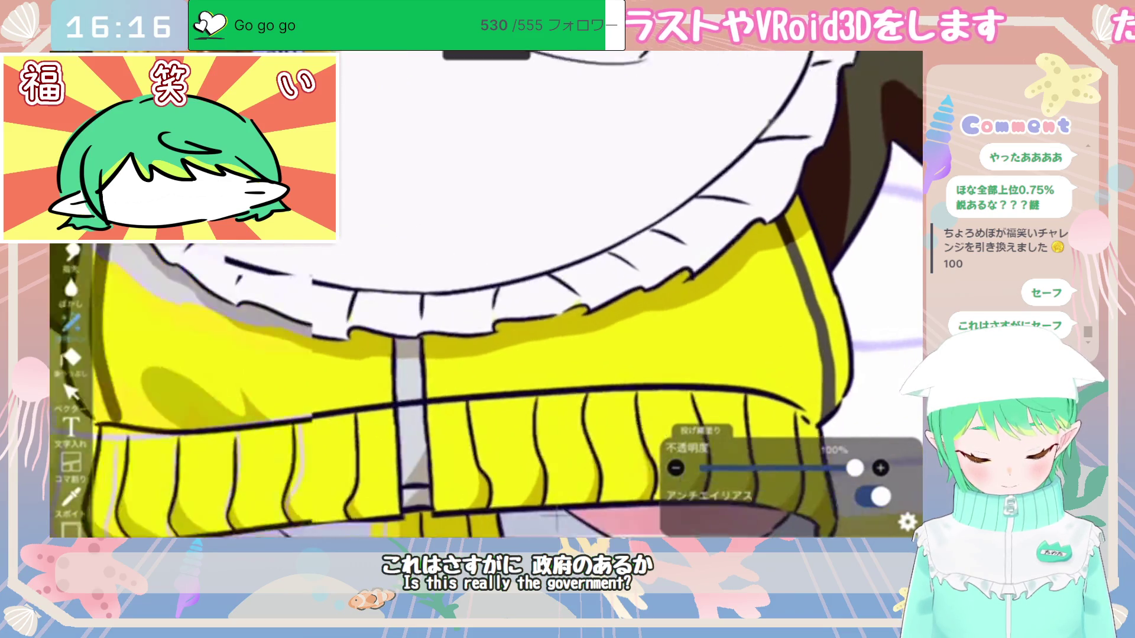
drag(541, 379, 585, 352)
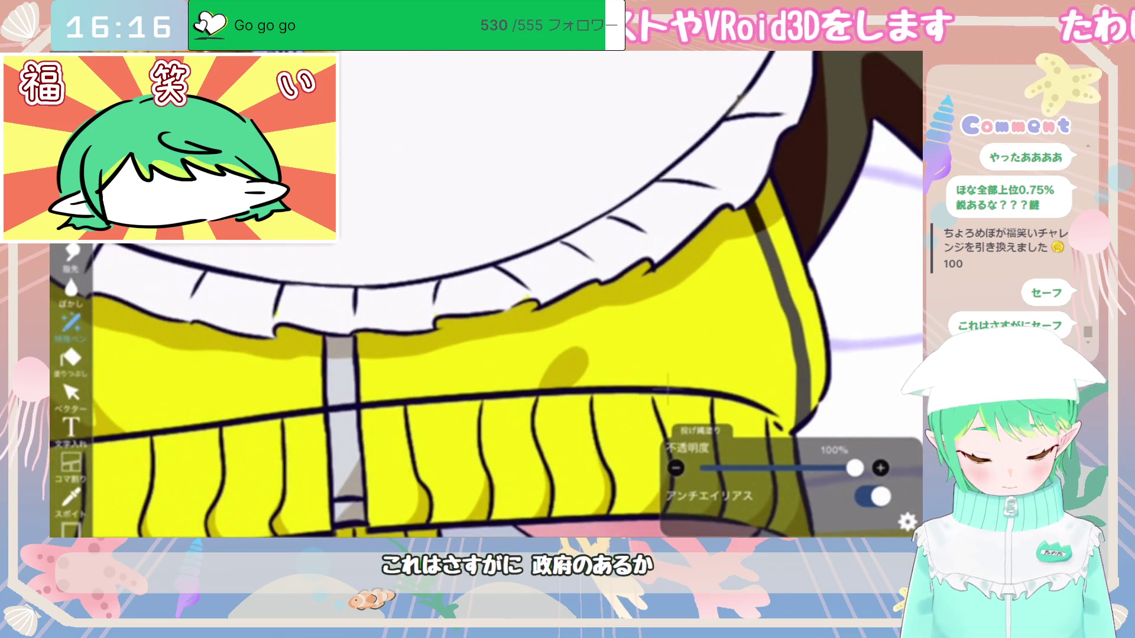
drag(668, 384, 754, 354)
Step: Expand the layer folder under layer 40 in the Layers panel
scroll(485, 296, down, 5)
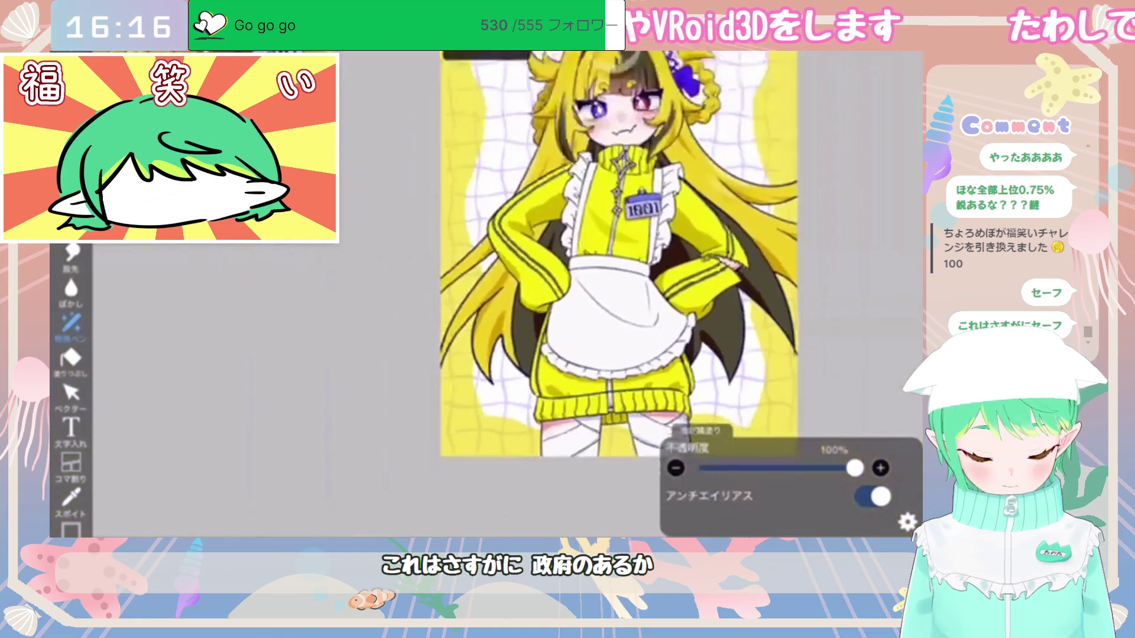
scroll(591, 254, down, 1)
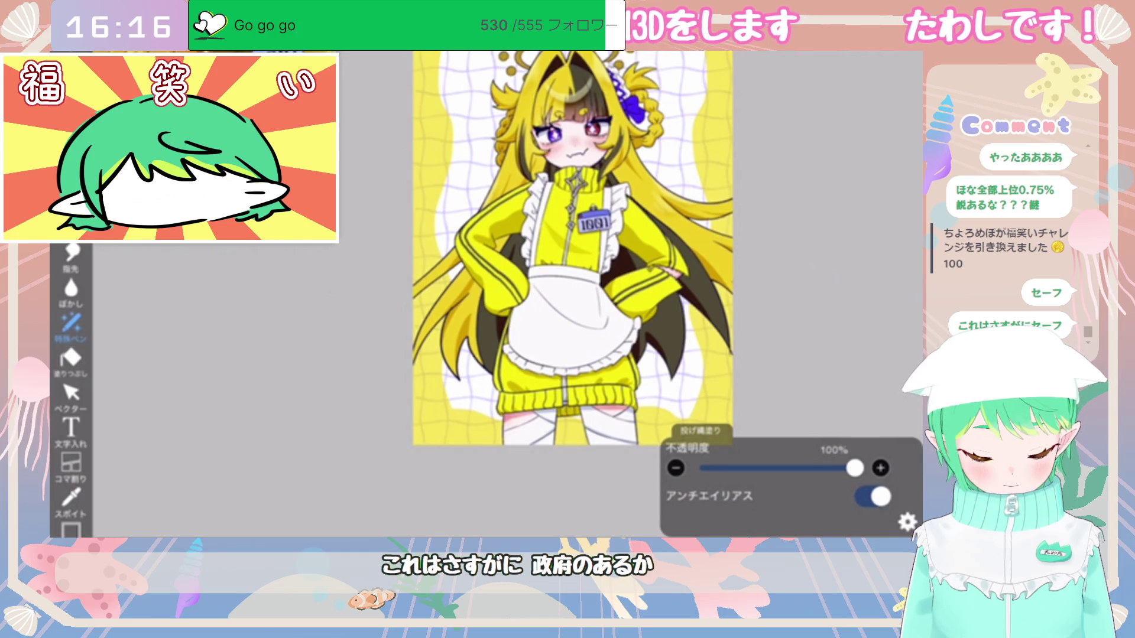
scroll(518, 379, up, 8)
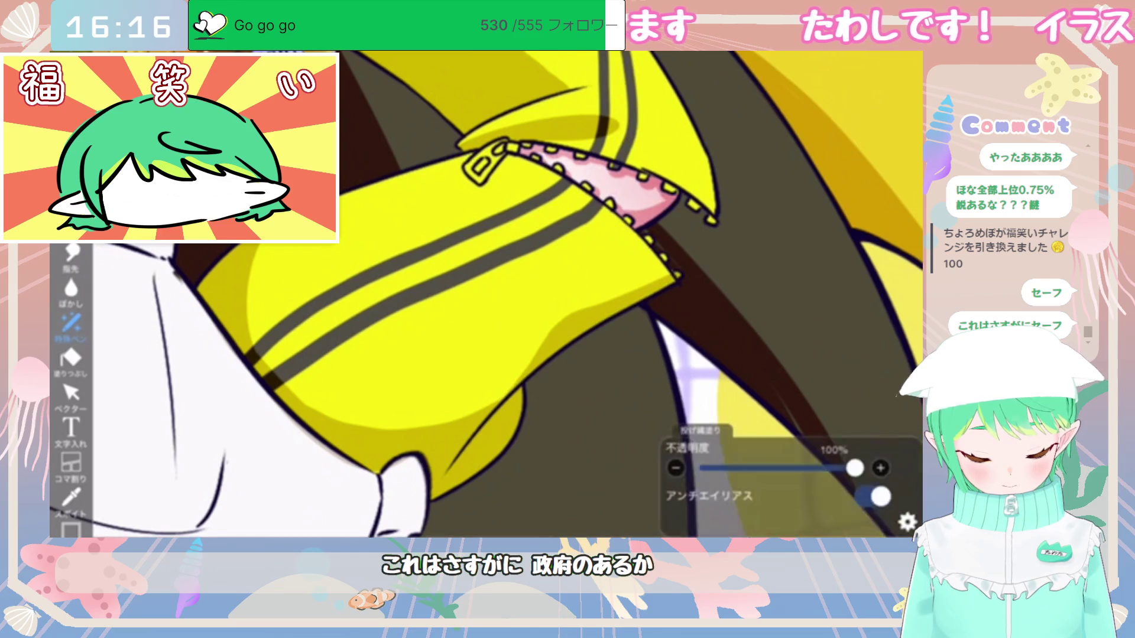
scroll(485, 295, down, 8)
scroll(544, 272, up, 3)
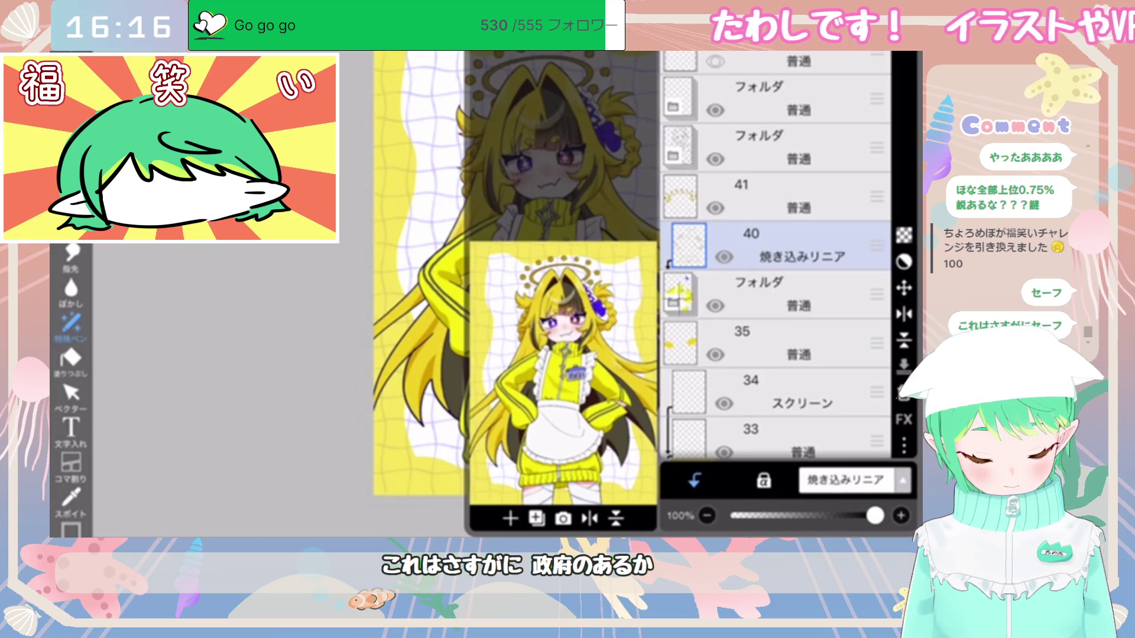
click(759, 293)
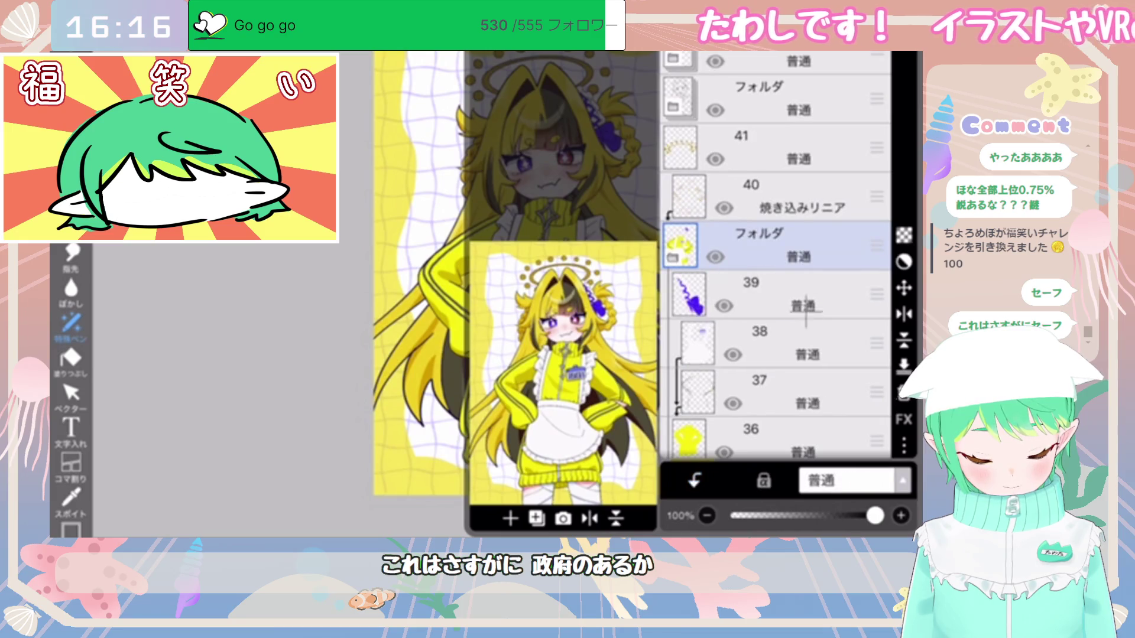
Step: On layer 37, paint light grey highlights on the zipper pull and fill its lower hole
scroll(774, 272, down, 1)
click(769, 378)
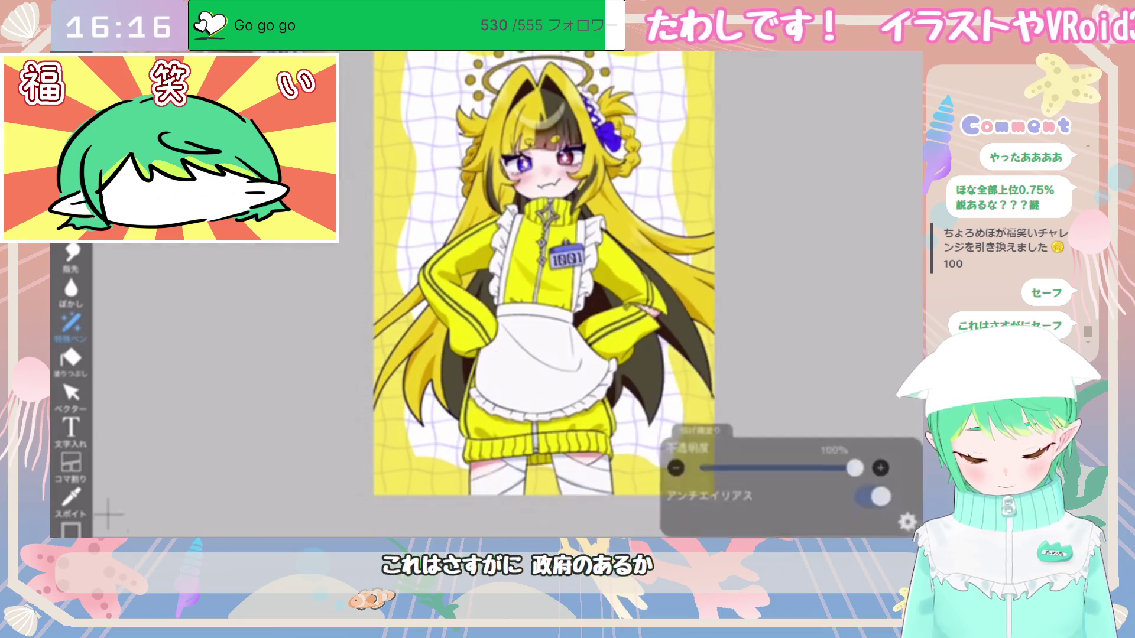
scroll(490, 266, up, 5)
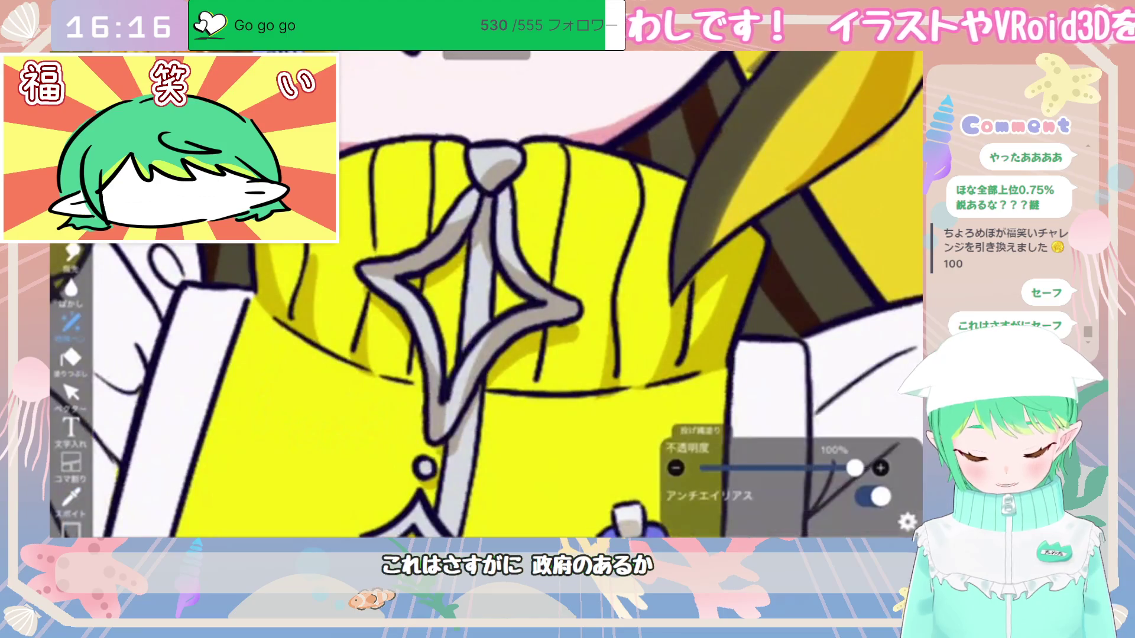
scroll(490, 296, down, 5)
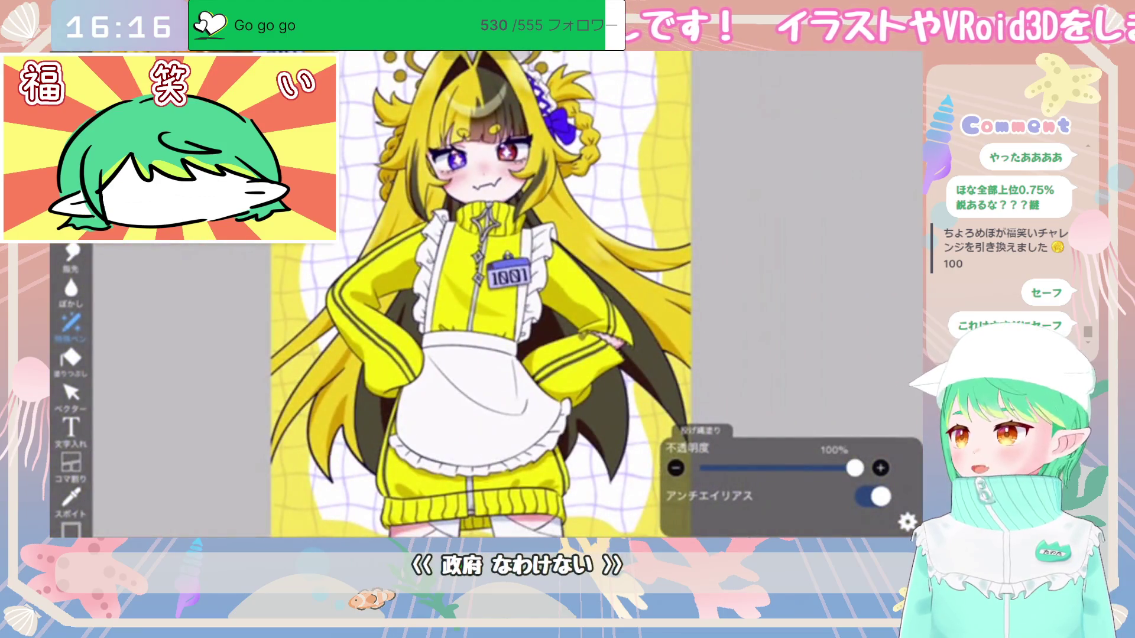
scroll(603, 337, up, 5)
scroll(532, 296, up, 3)
drag(567, 288, 476, 342)
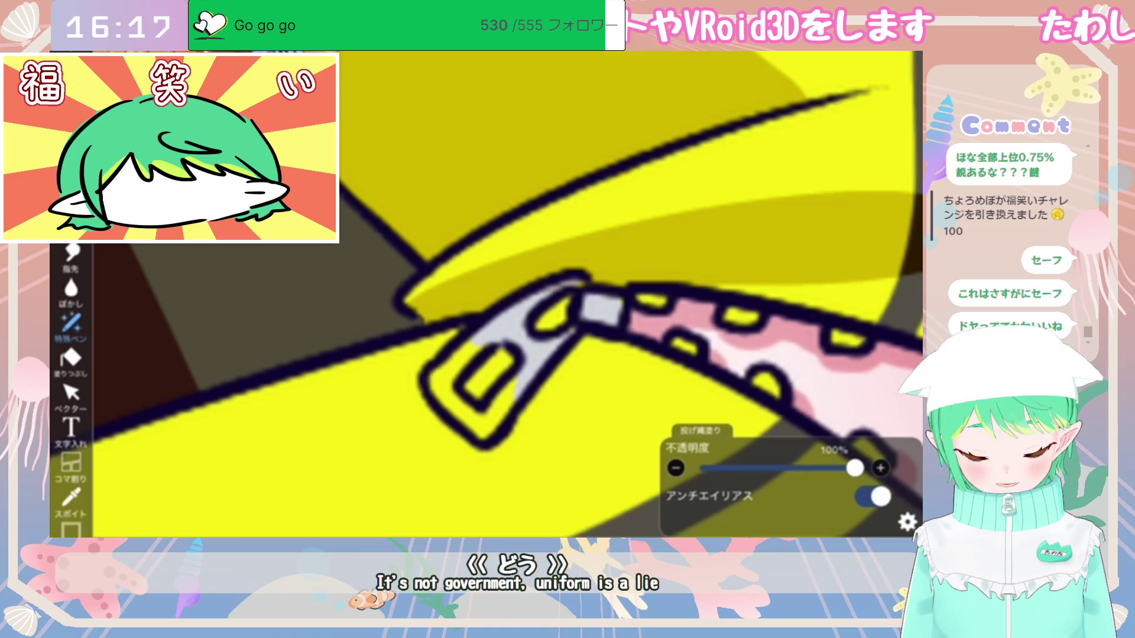
mouse_move(497, 378)
mouse_down()
mouse_move(470, 393)
mouse_move(434, 378)
mouse_move(494, 384)
mouse_up()
drag(638, 286, 662, 293)
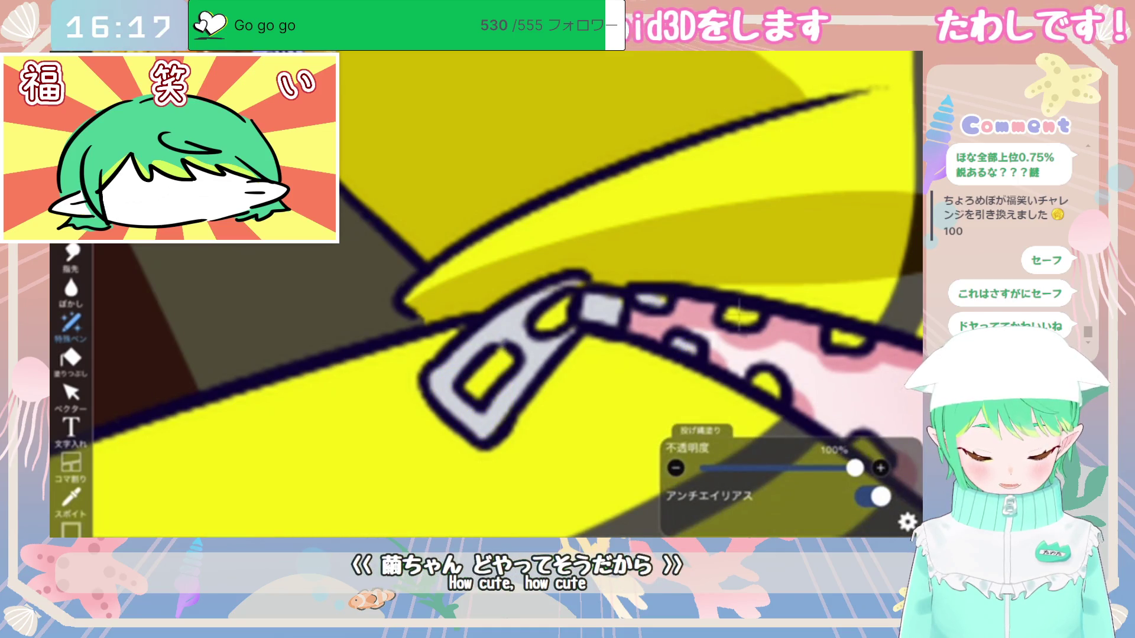
Step: Fill the thin strip along the zipper's edge light grey
scroll(485, 294, down, 5)
scroll(680, 272, up, 5)
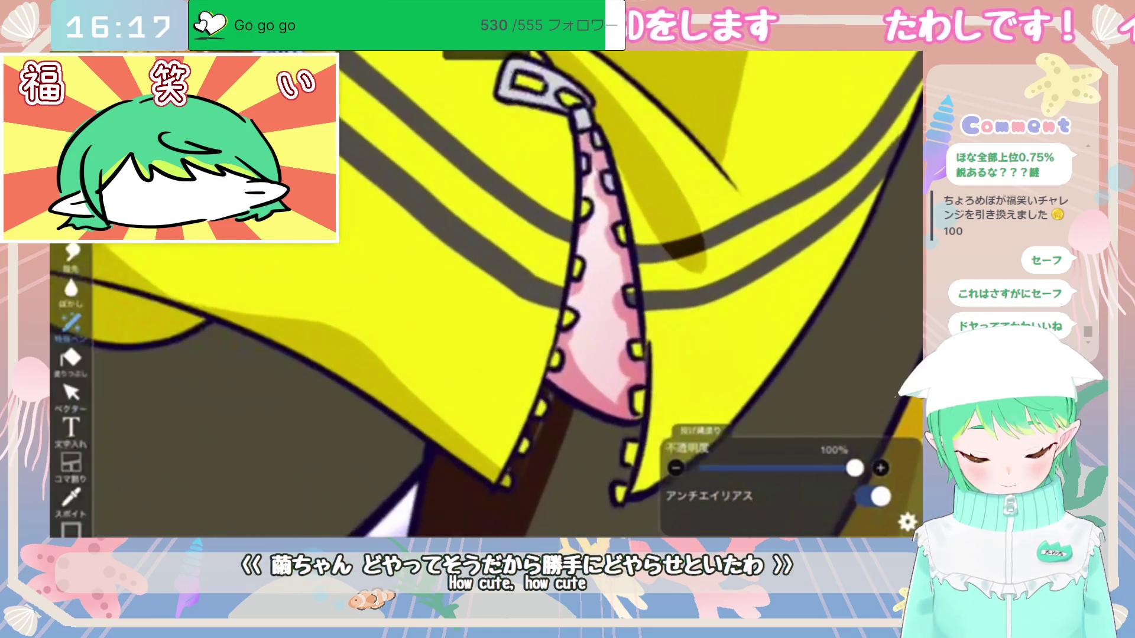
click(561, 299)
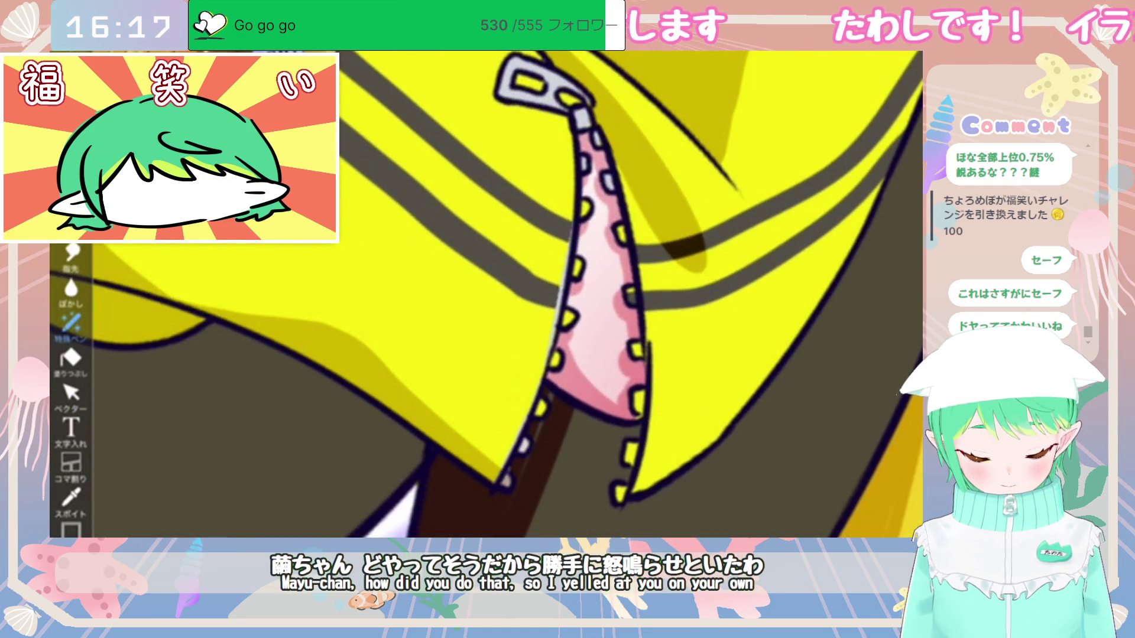
drag(615, 189, 620, 227)
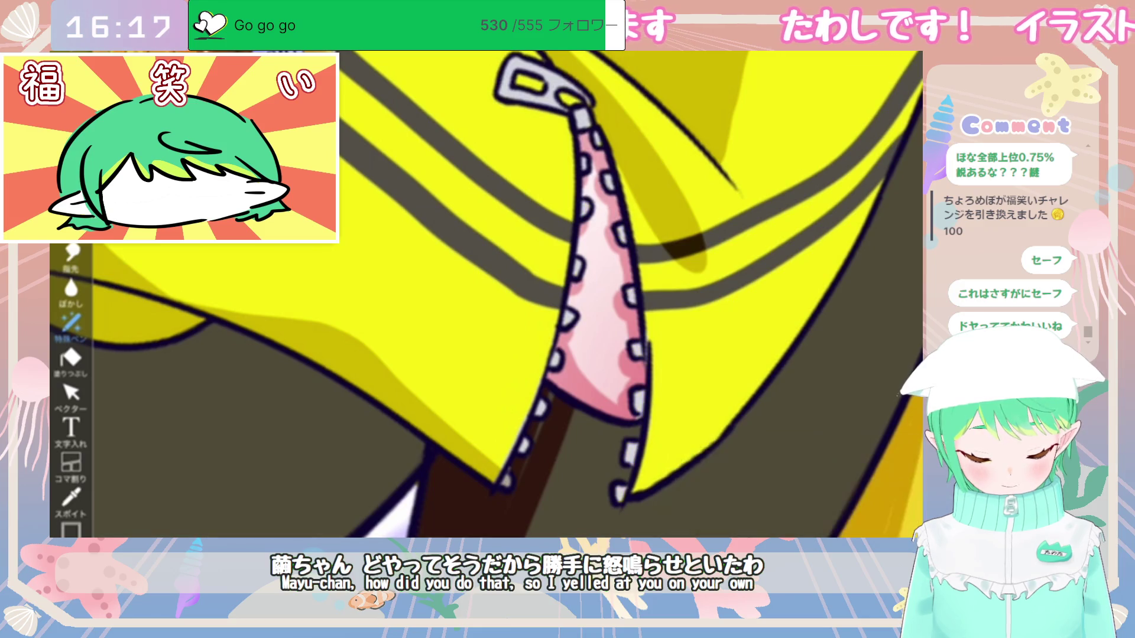
scroll(567, 284, down, 5)
scroll(568, 283, down, 2)
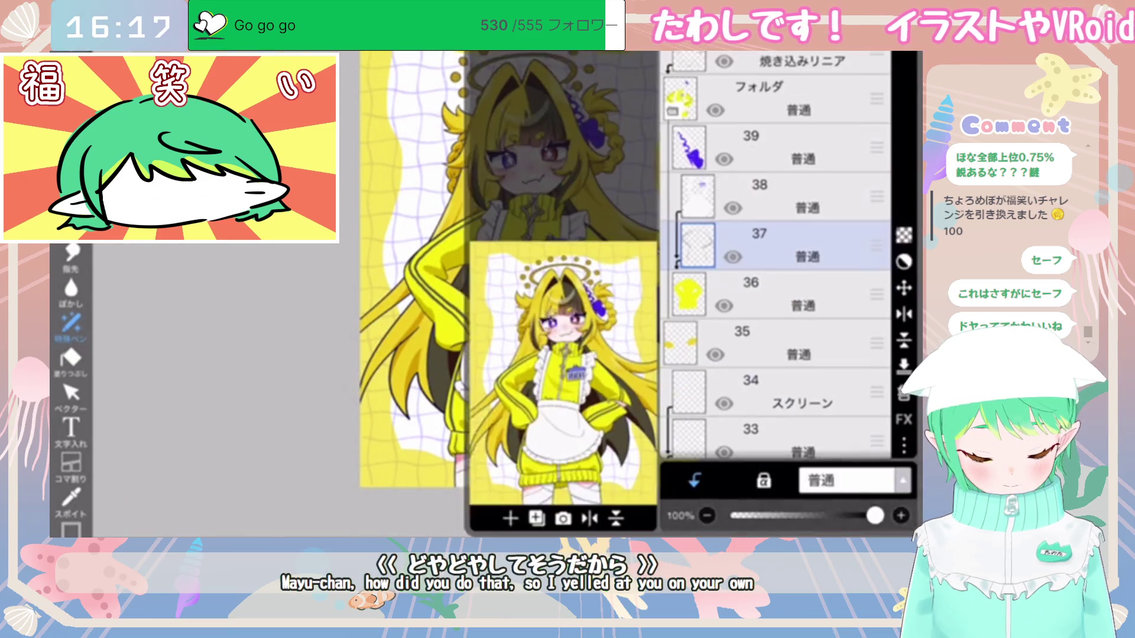
scroll(774, 254, up, 5)
Step: Select the linear-burn layer 40 and make the drawing colour slightly more saturated
click(768, 195)
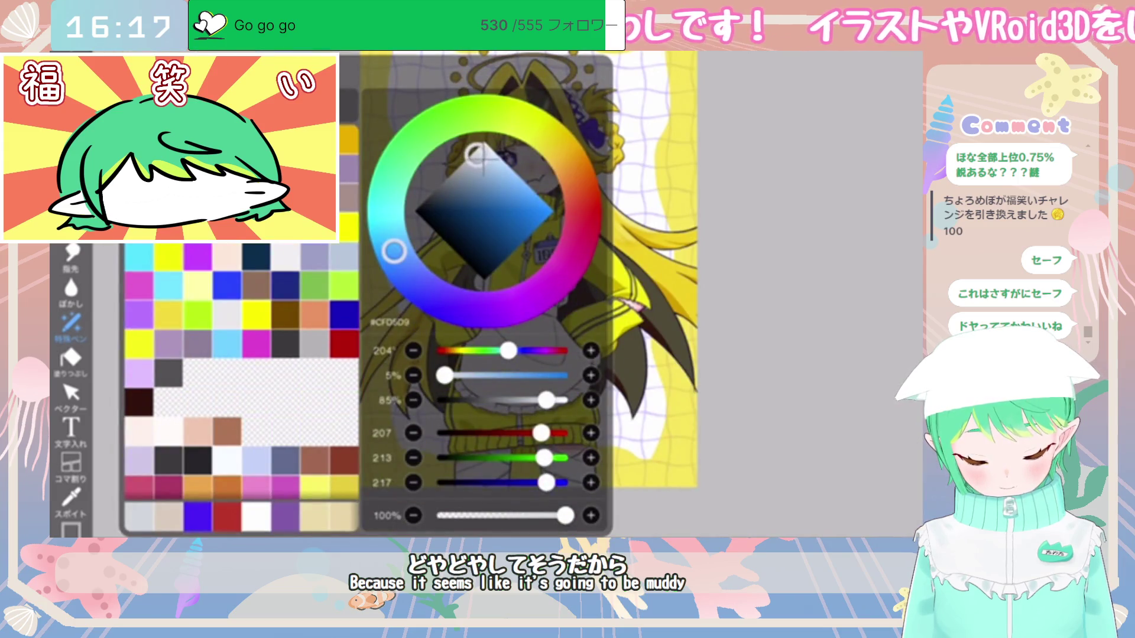
drag(476, 156, 484, 162)
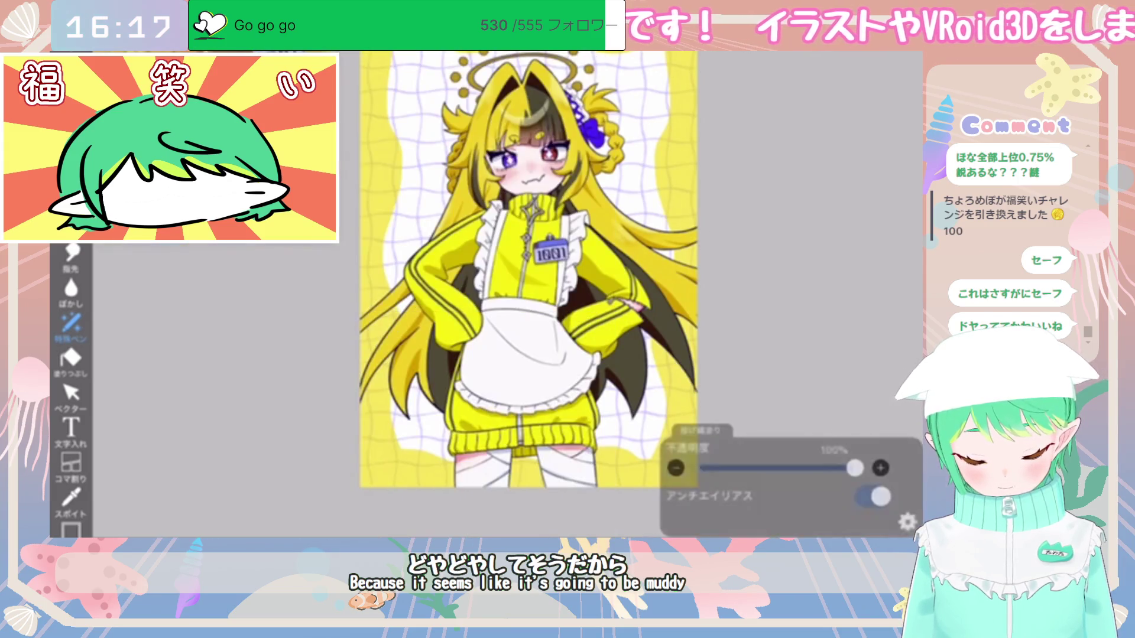
scroll(485, 296, up, 10)
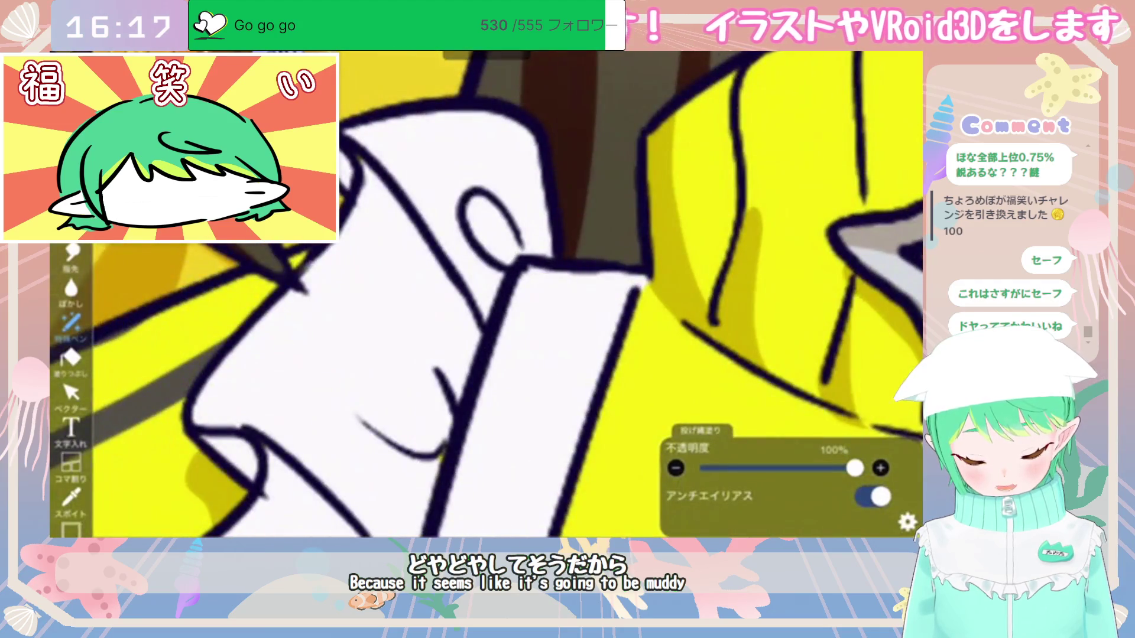
Step: Fill the small and left collar ovals with light blue-grey shadow
click(490, 227)
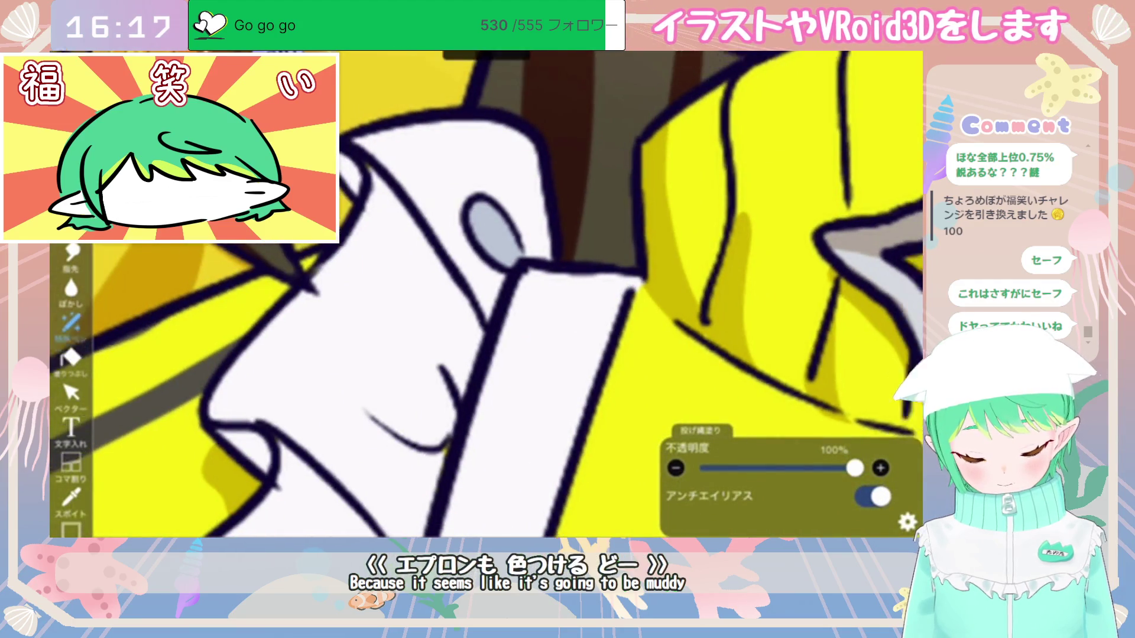
scroll(484, 295, down, 5)
scroll(485, 296, up, 5)
click(446, 242)
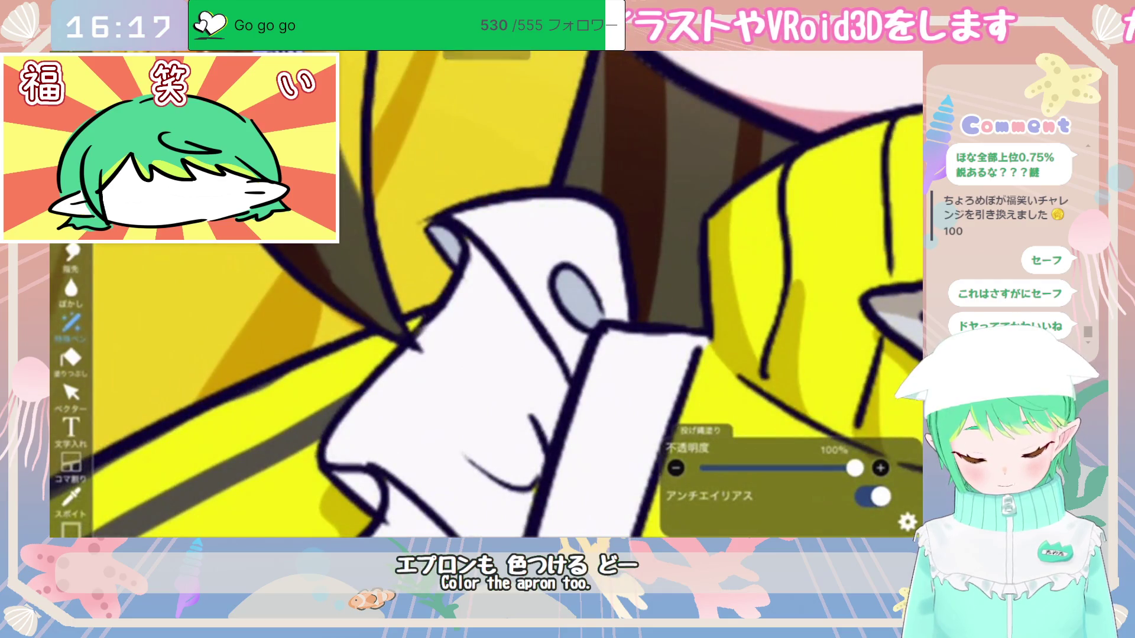
Step: Try shadow fills between the collar lines and lower collar, undoing the misplaced ones
click(538, 431)
key(ctrl+z)
mouse_move(467, 414)
mouse_down()
mouse_move(508, 402)
mouse_move(470, 461)
mouse_move(490, 497)
mouse_up()
key(ctrl+z)
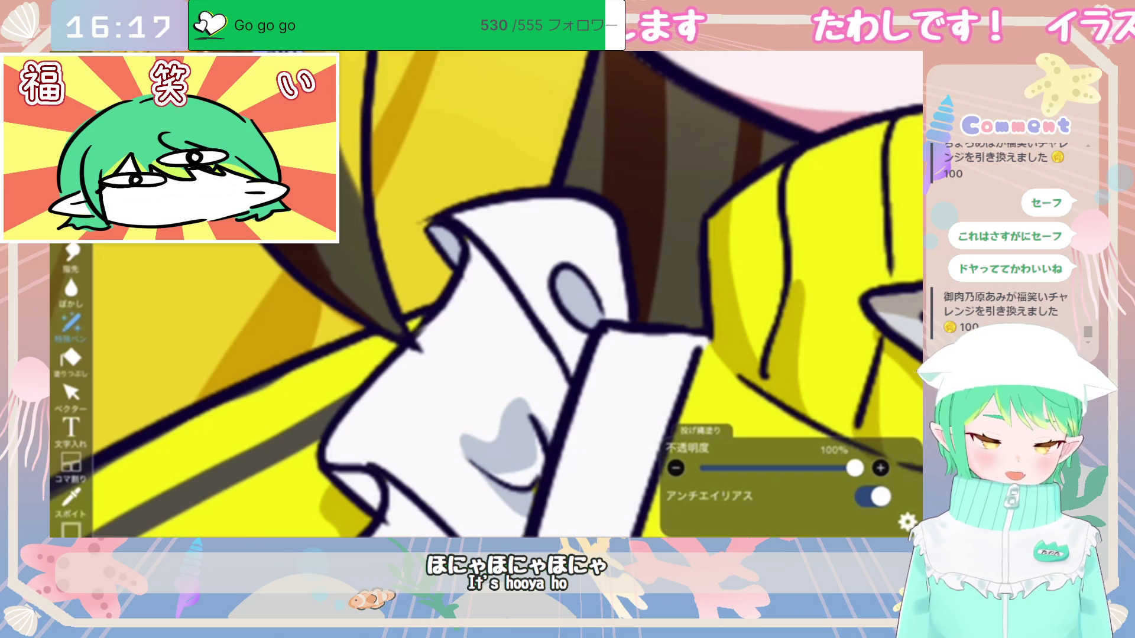
scroll(485, 296, down, 3)
key(ctrl+z)
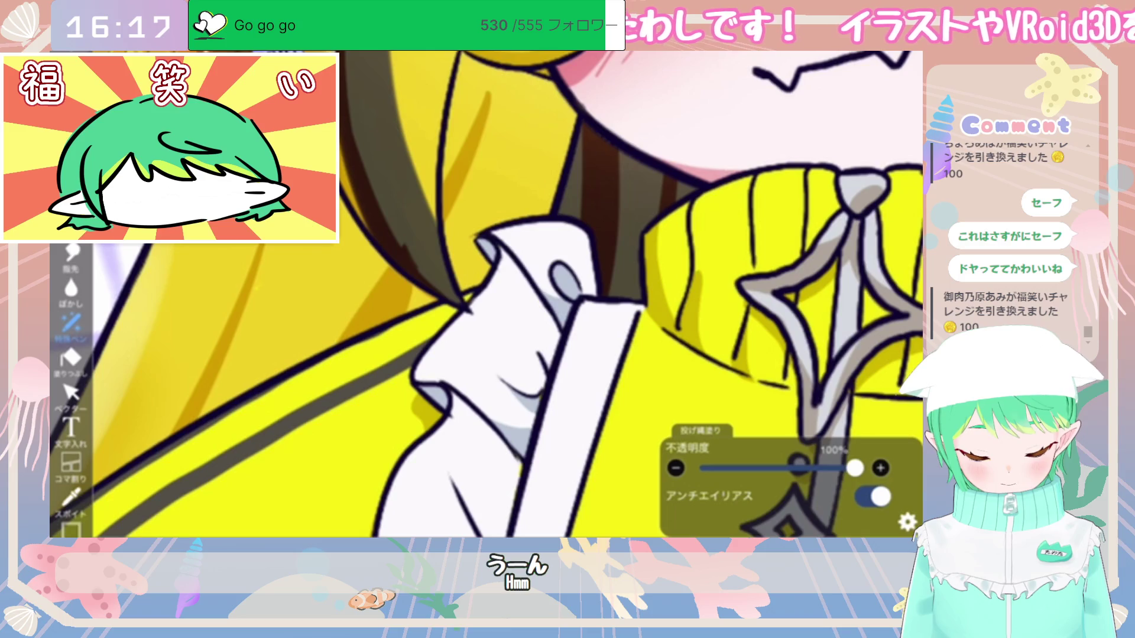
scroll(485, 296, down, 5)
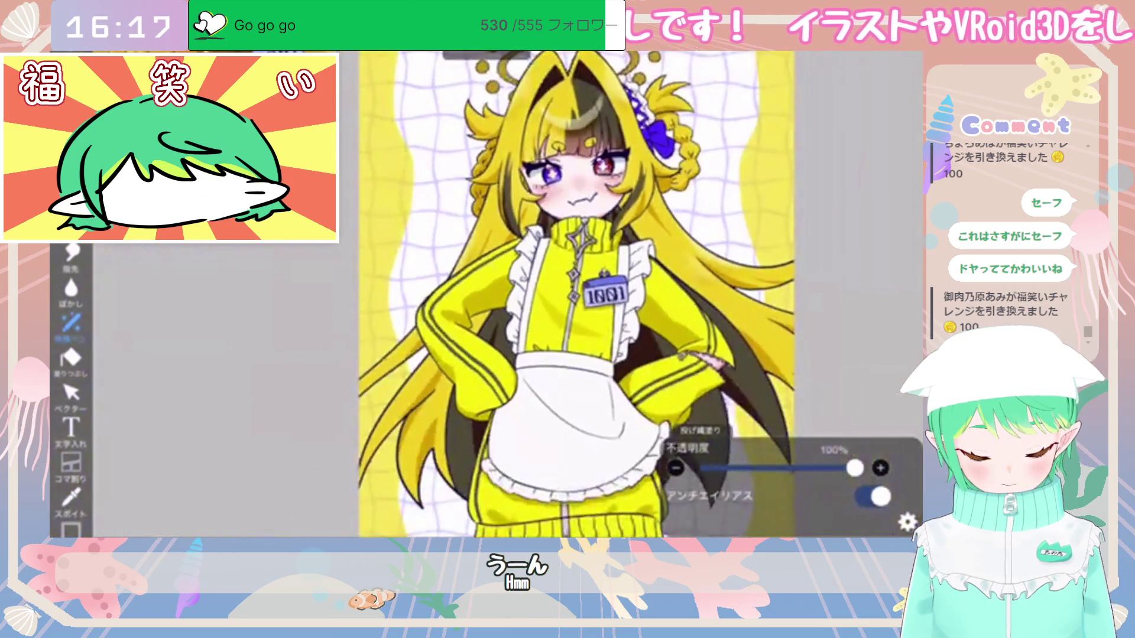
scroll(580, 248, up, 5)
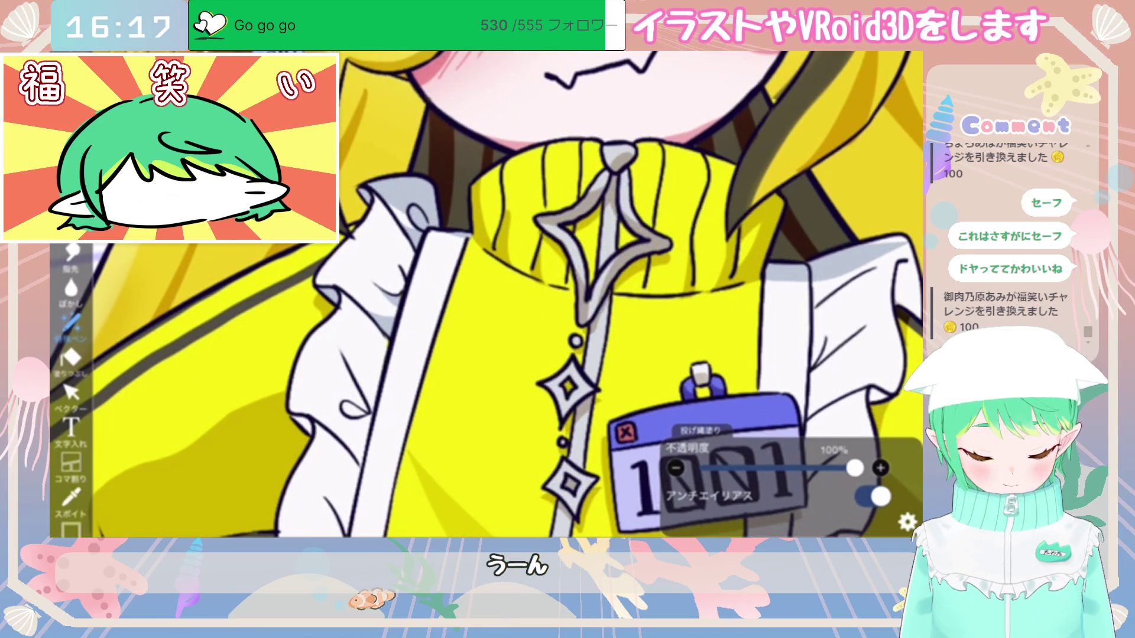
scroll(484, 295, up, 2)
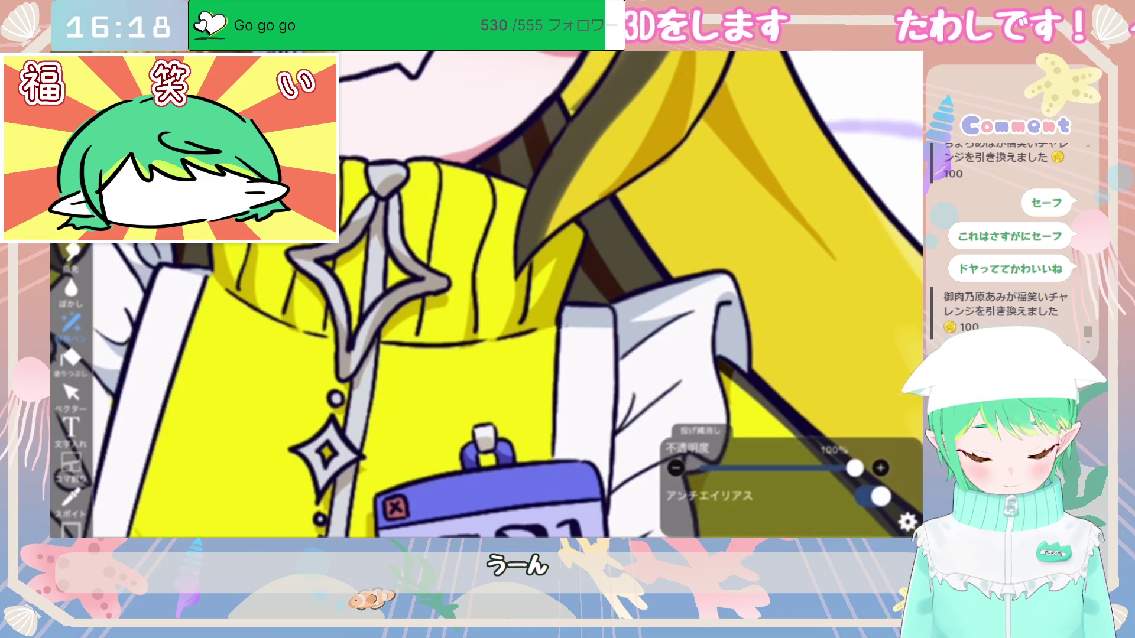
scroll(486, 294, down, 5)
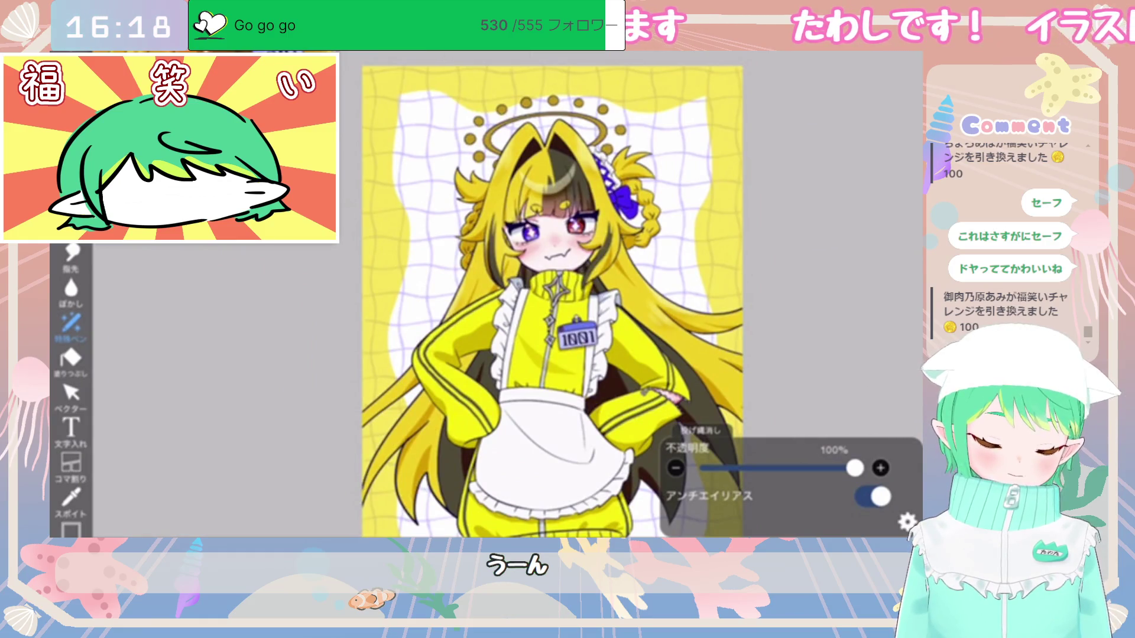
scroll(581, 315, up, 5)
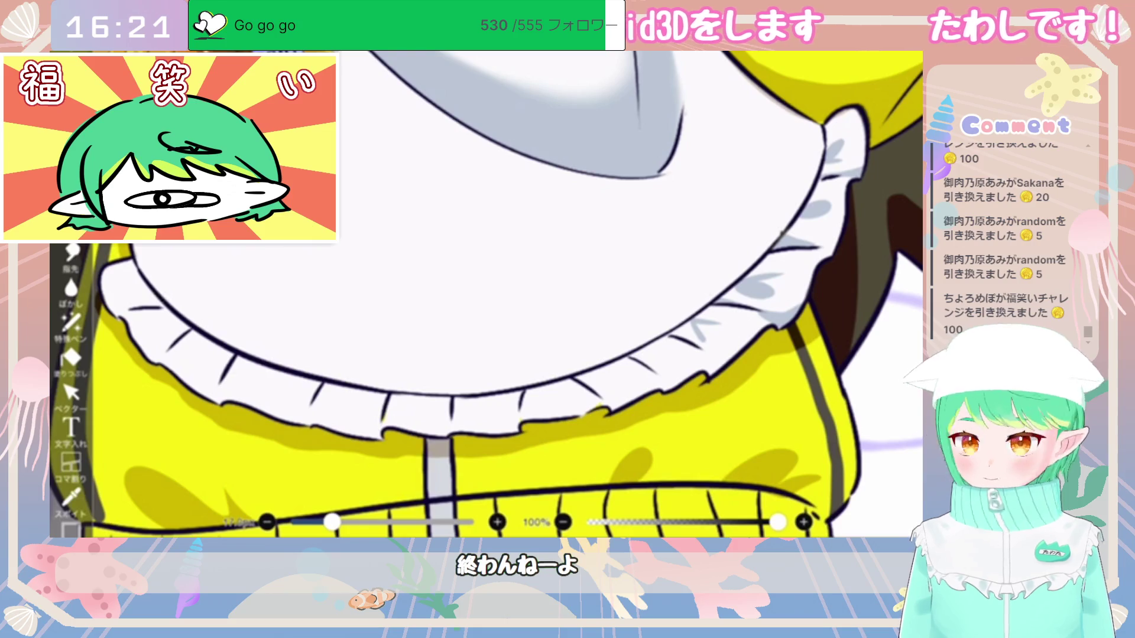
Step: Reduce the brush size and try small grey shadow strokes on the frill, undoing them
drag(333, 522, 306, 522)
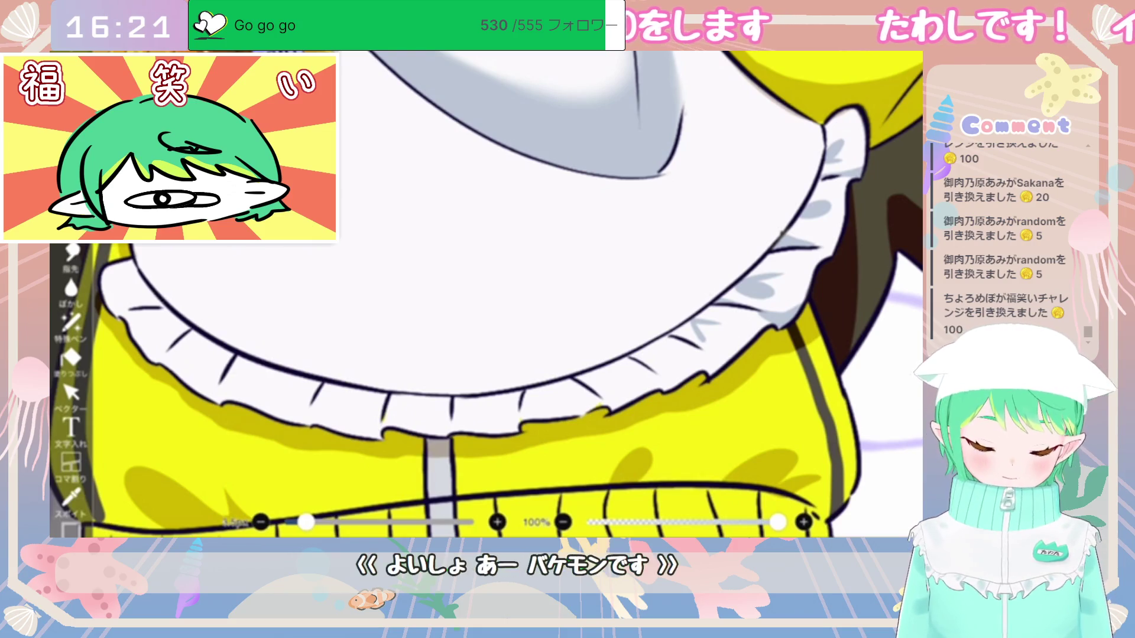
drag(690, 322, 707, 343)
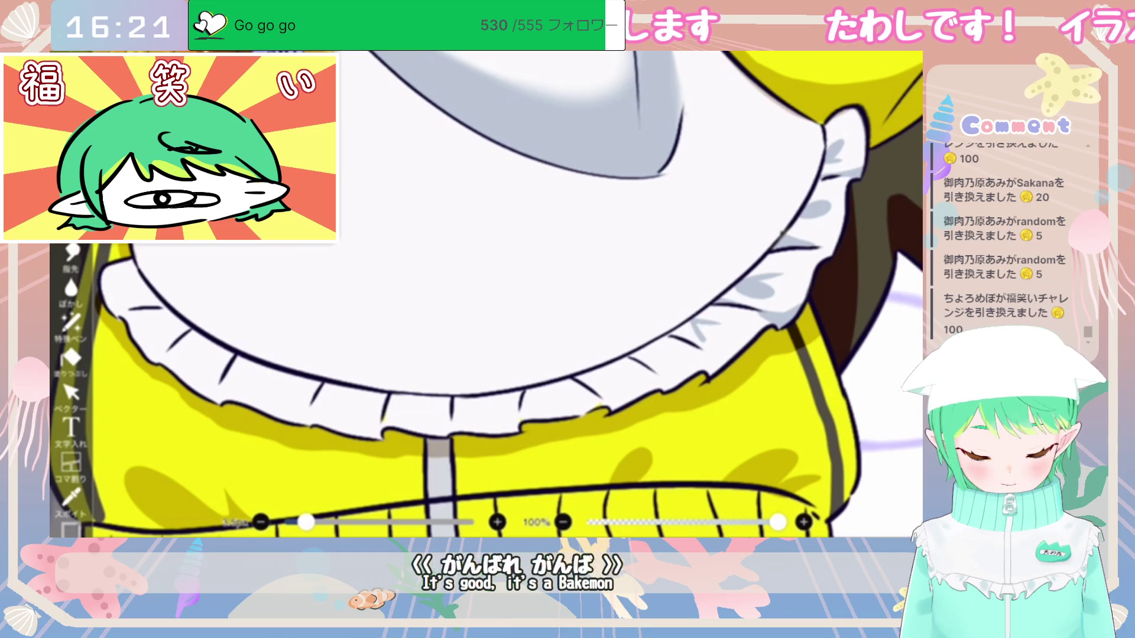
key(ctrl+z)
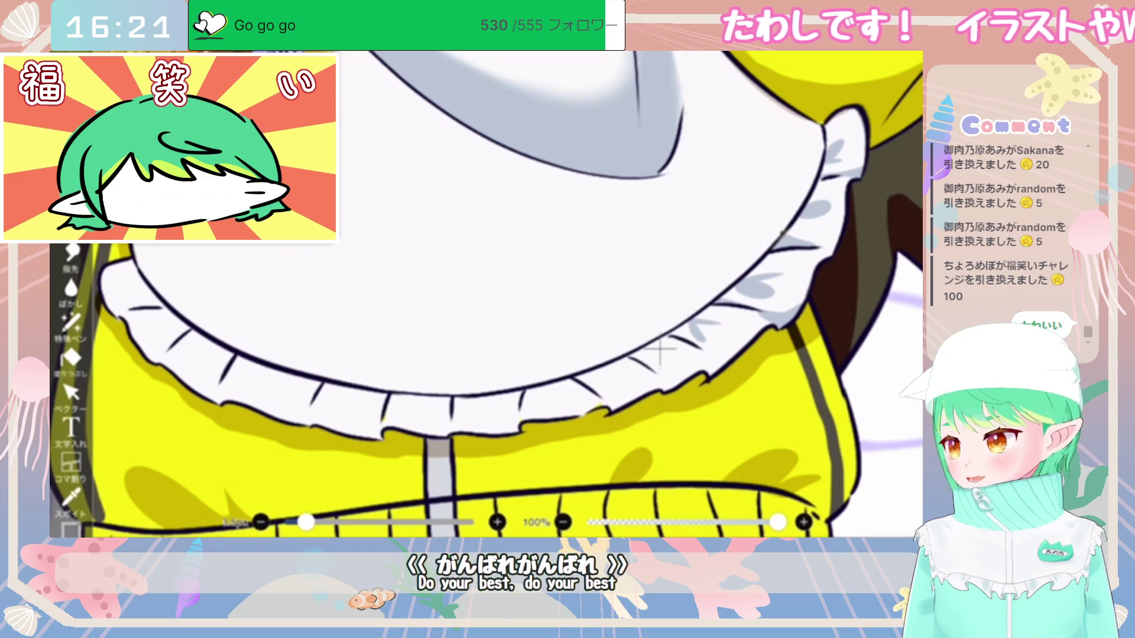
drag(662, 346, 651, 361)
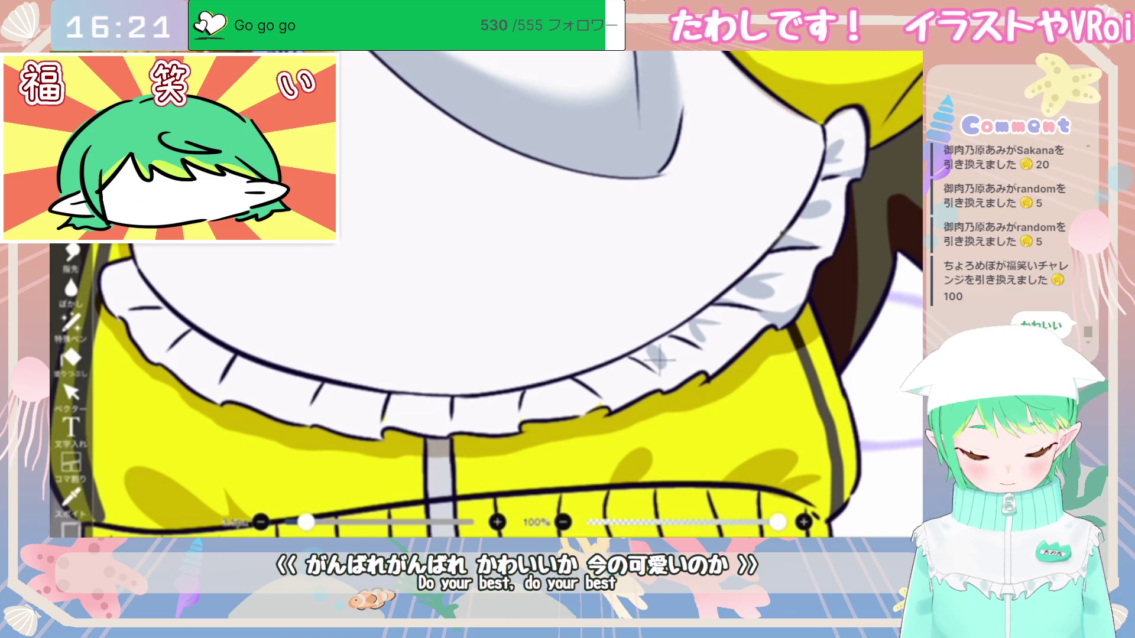
key(ctrl+z)
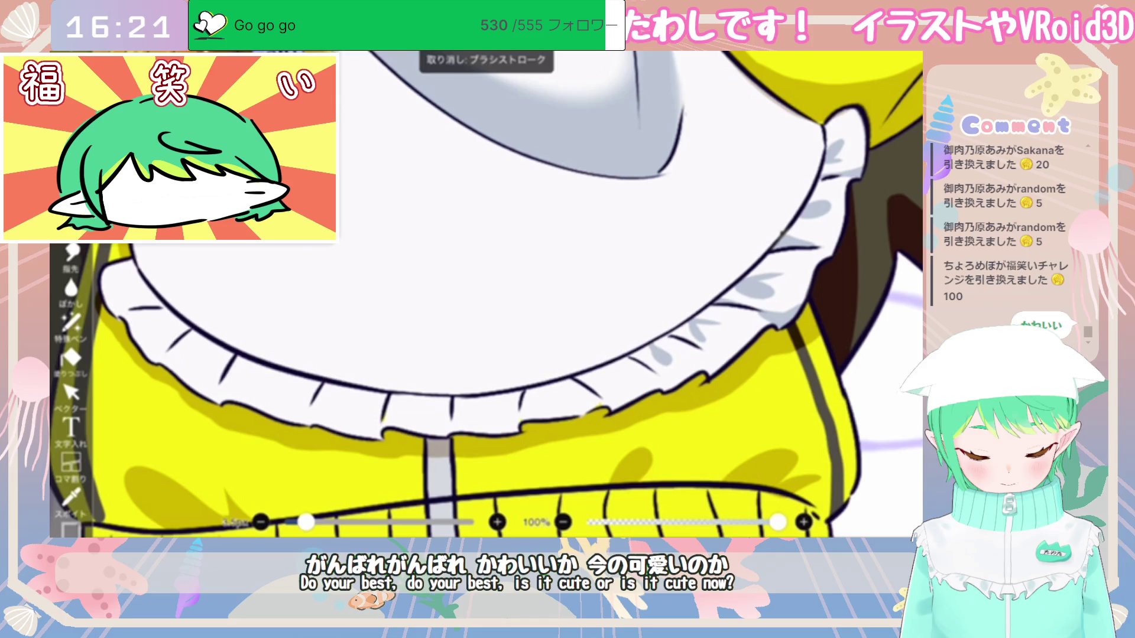
drag(653, 347, 659, 385)
key(ctrl+z)
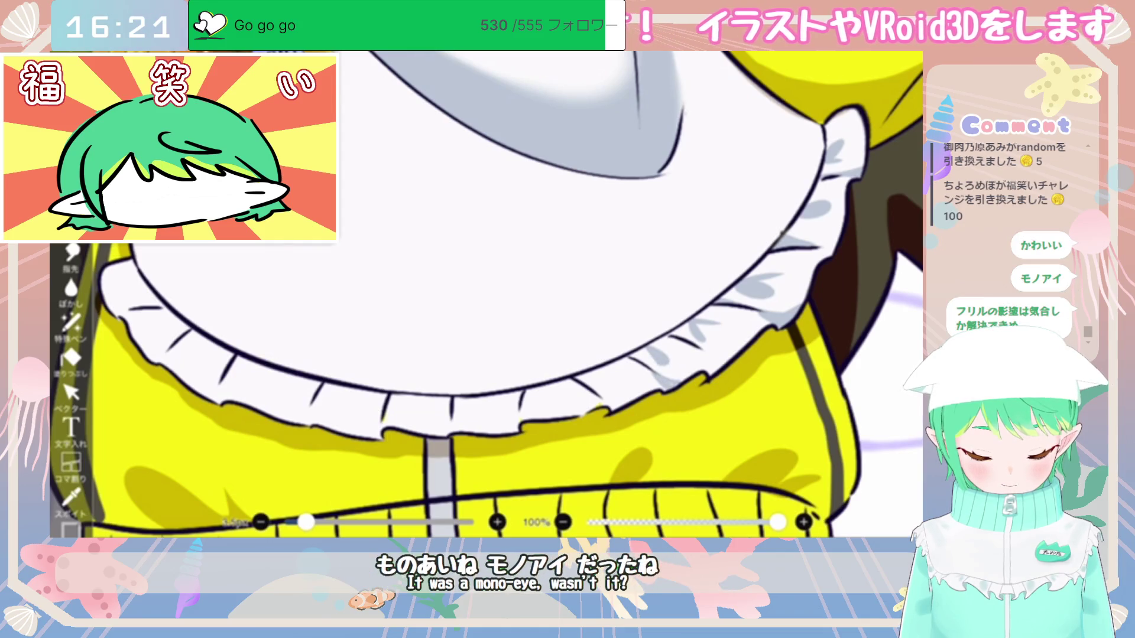
scroll(486, 294, down, 5)
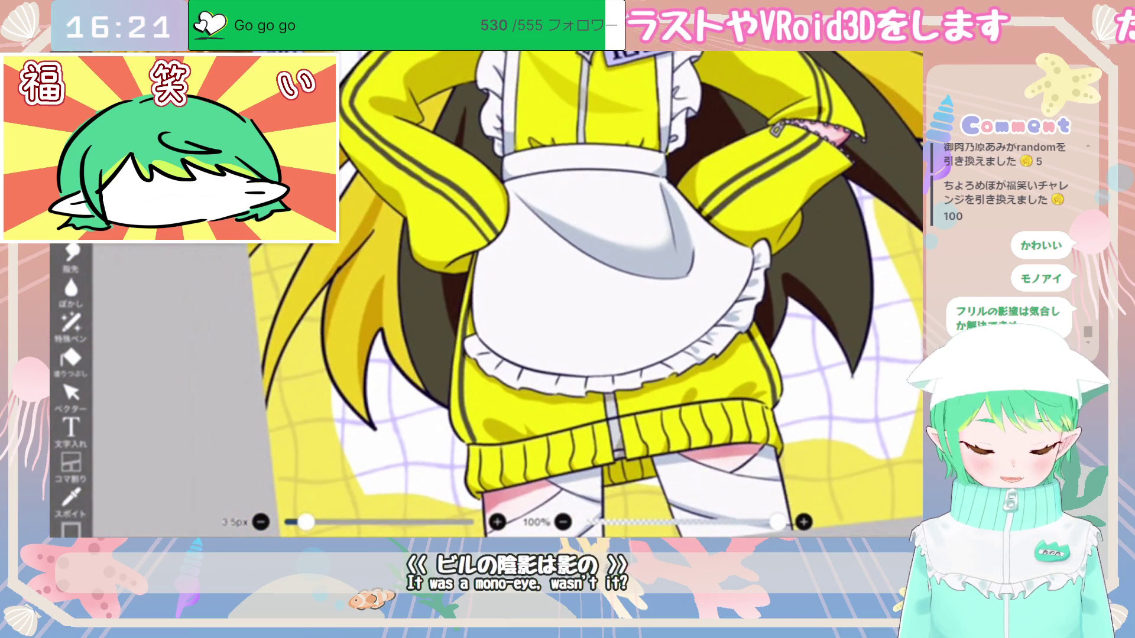
scroll(485, 294, up, 5)
scroll(486, 295, up, 2)
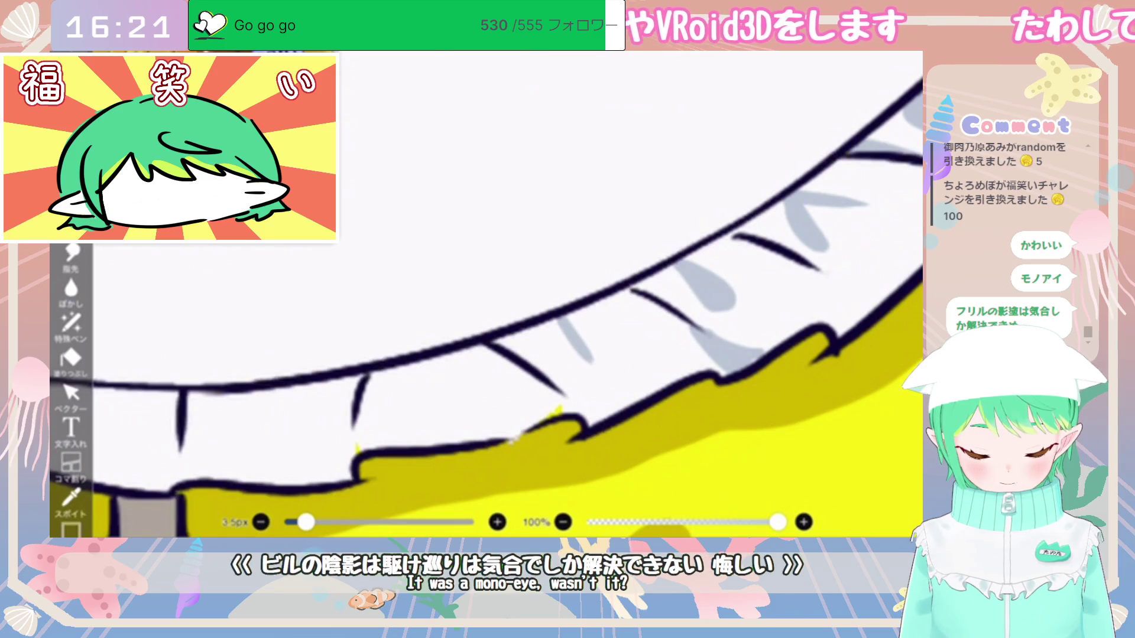
key(ctrl+z)
Step: Paint longer and looping grey shadow strokes across the apron frill
drag(565, 318, 612, 413)
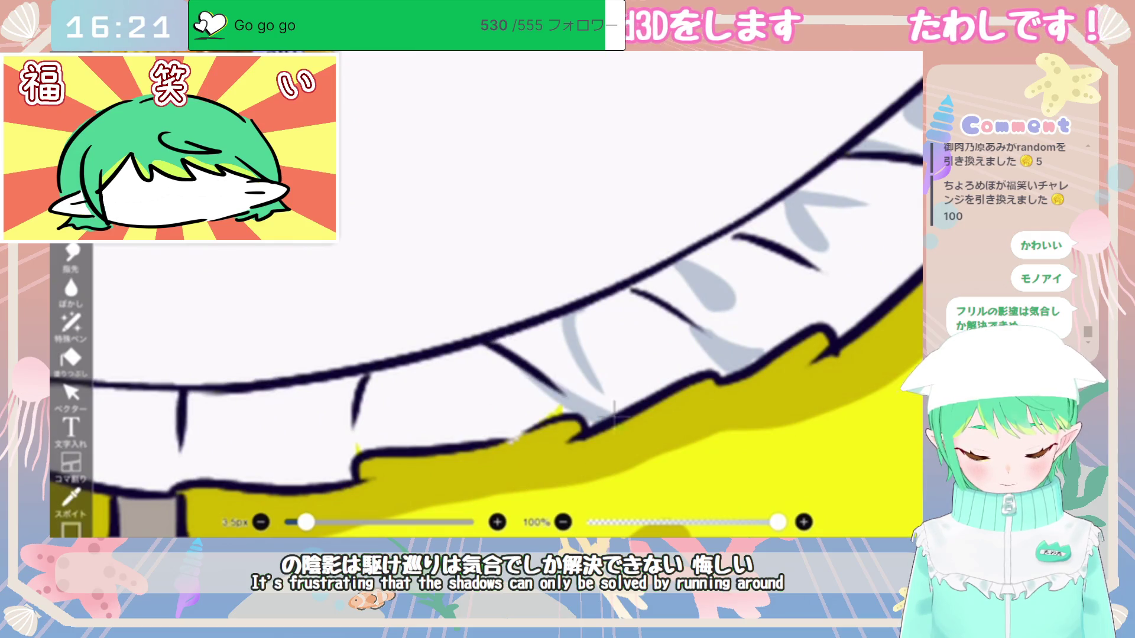
mouse_move(420, 367)
mouse_down()
mouse_move(426, 381)
mouse_move(440, 369)
mouse_move(473, 381)
mouse_up()
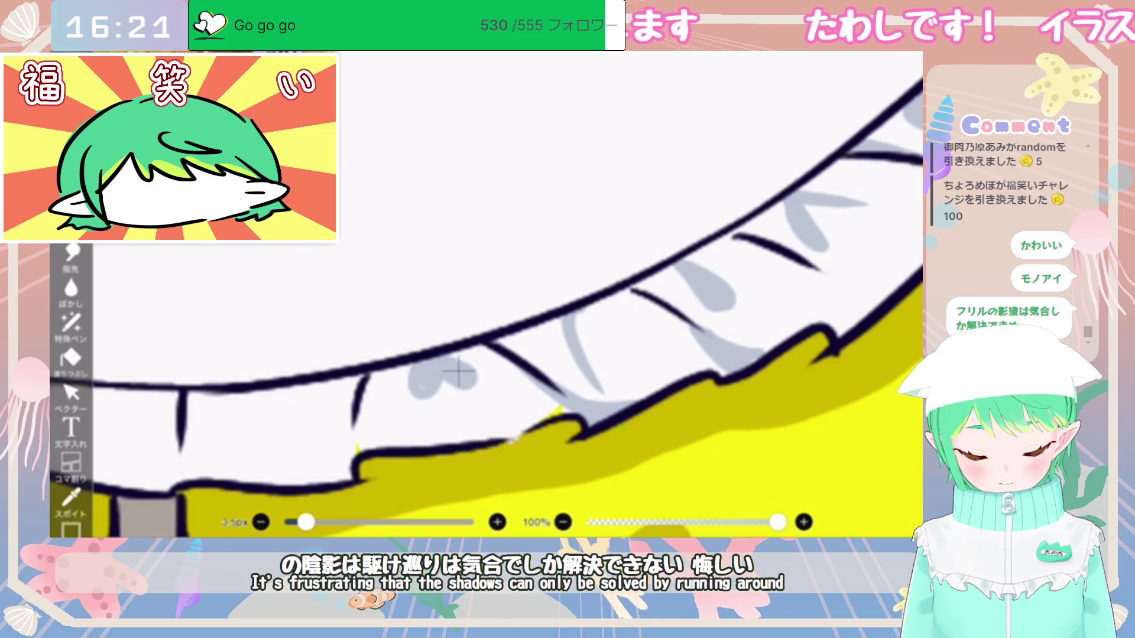
scroll(458, 373, down, 10)
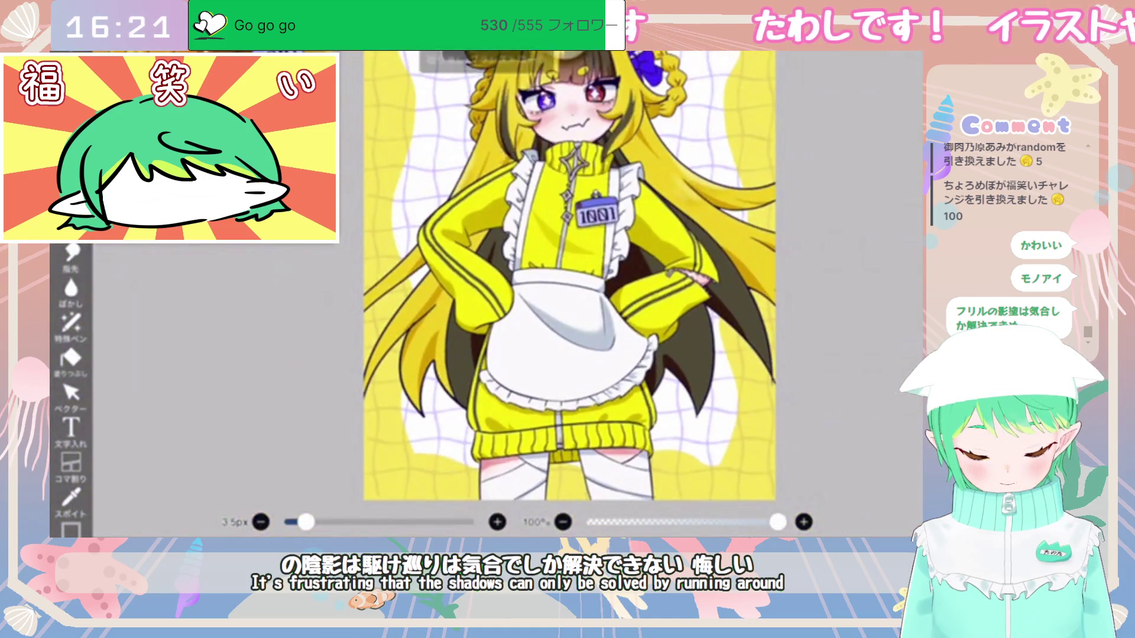
scroll(557, 374, up, 10)
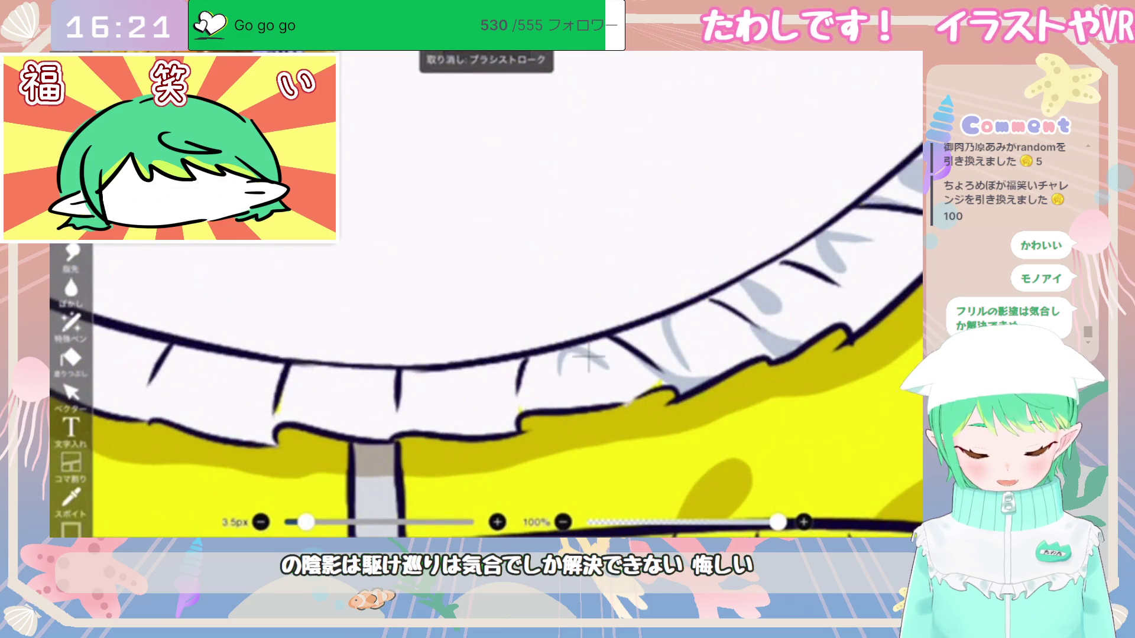
scroll(615, 368, down, 2)
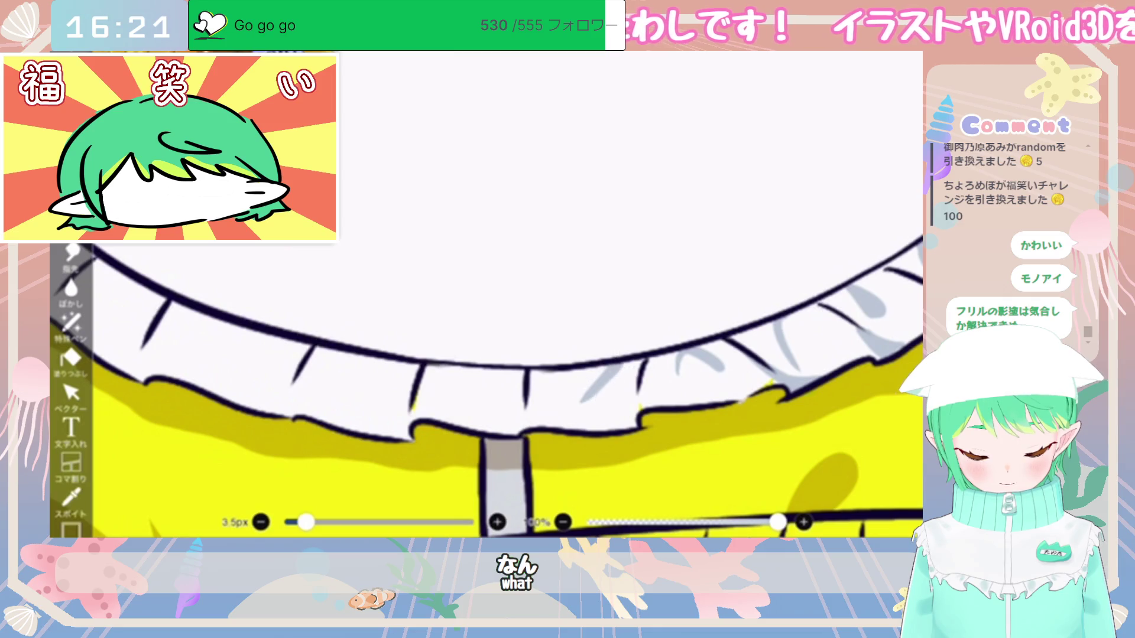
drag(502, 414, 656, 408)
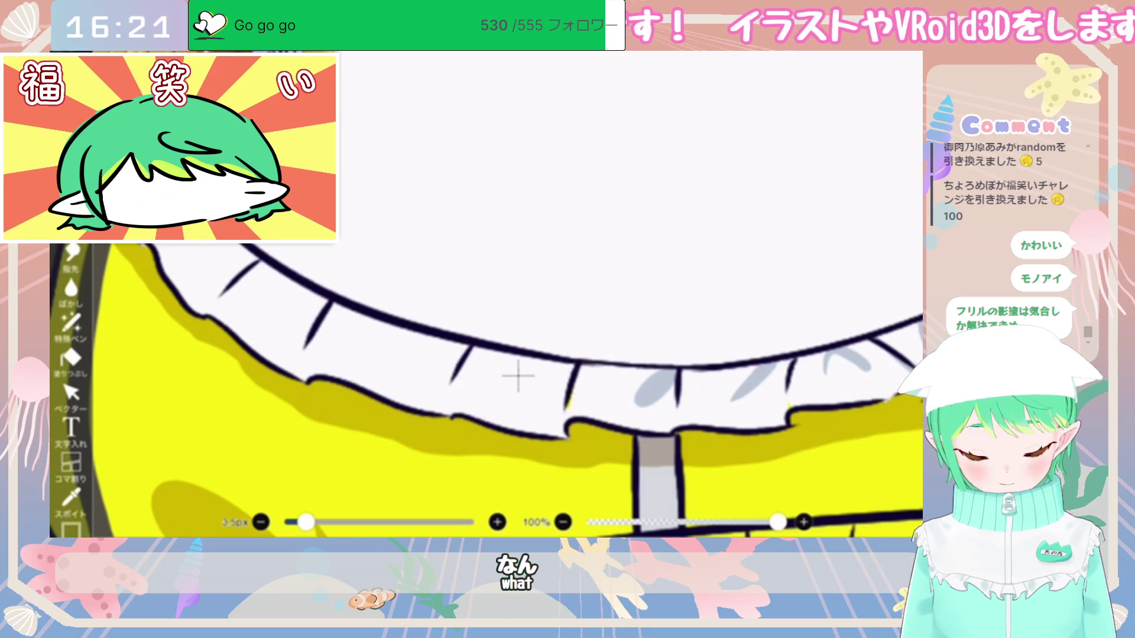
mouse_move(507, 398)
mouse_down()
mouse_move(561, 364)
mouse_move(545, 433)
mouse_up()
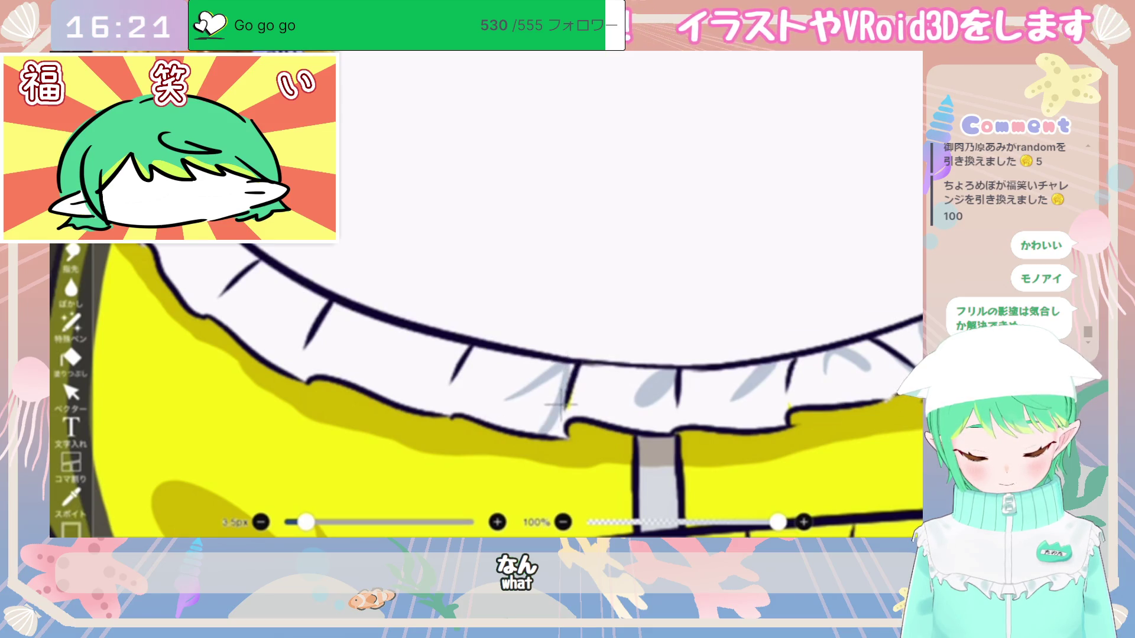
scroll(486, 294, down, 5)
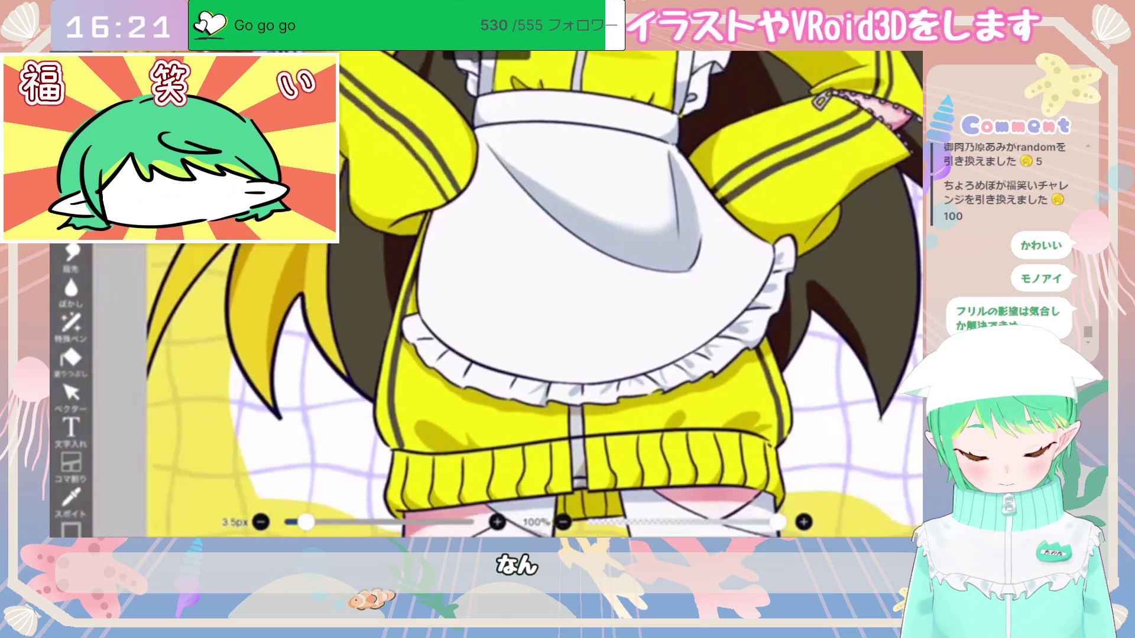
scroll(486, 294, up, 5)
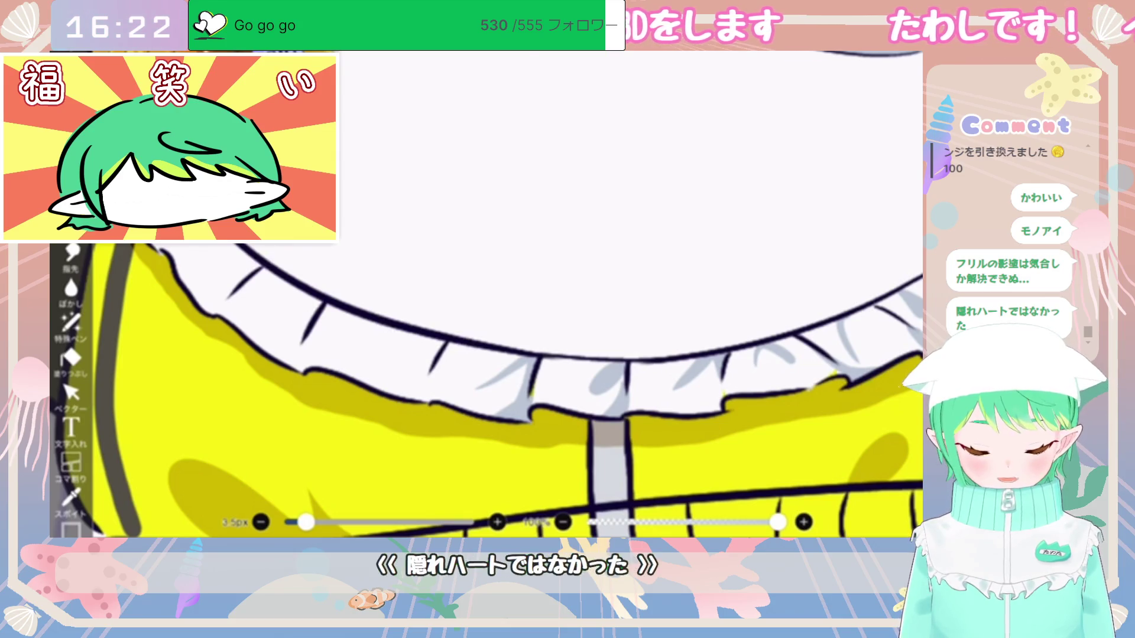
scroll(554, 335, up, 2)
Step: Repaint the grey shading in the frill's middle, removing the heart-shaped and lower stray strokes
mouse_move(583, 339)
mouse_down()
mouse_move(547, 371)
mouse_move(532, 350)
mouse_move(588, 343)
mouse_up()
key(ctrl+z)
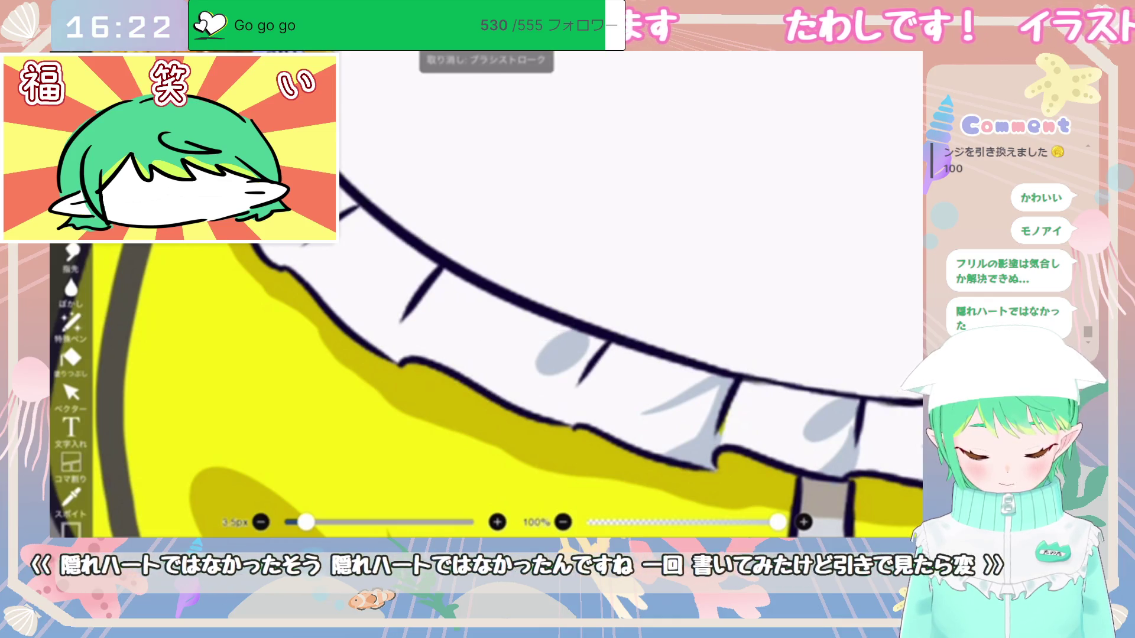
drag(492, 337, 564, 322)
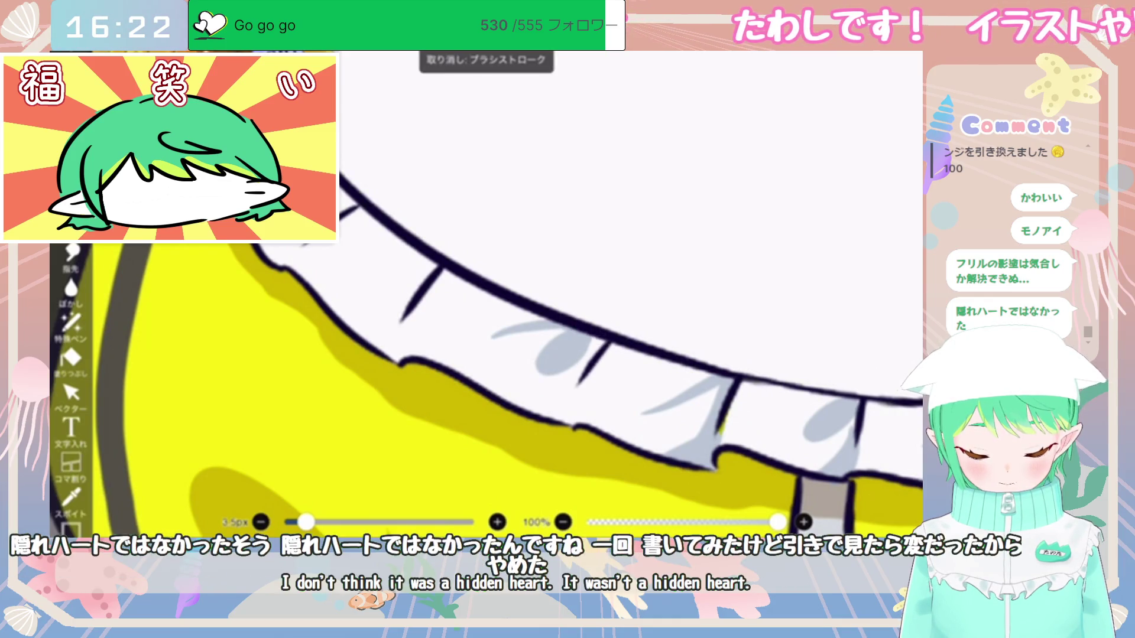
drag(571, 384, 511, 407)
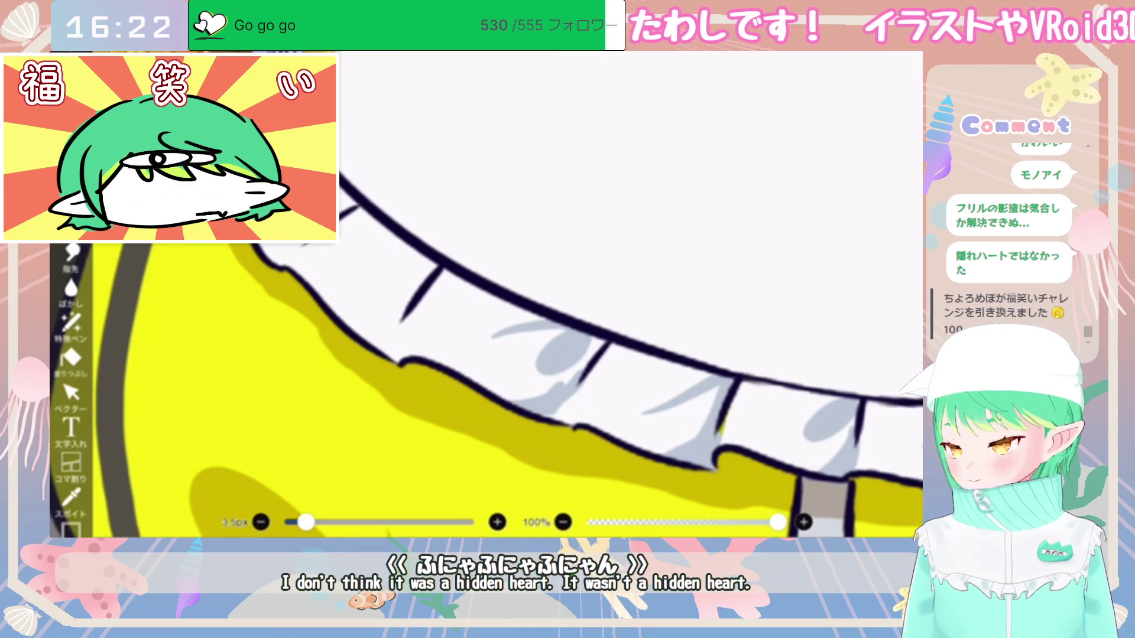
key(ctrl+z)
Step: Shade the frill's left part grey and take back the last edge stroke
mouse_move(408, 307)
mouse_down()
mouse_move(520, 343)
mouse_move(467, 370)
mouse_move(508, 370)
mouse_up()
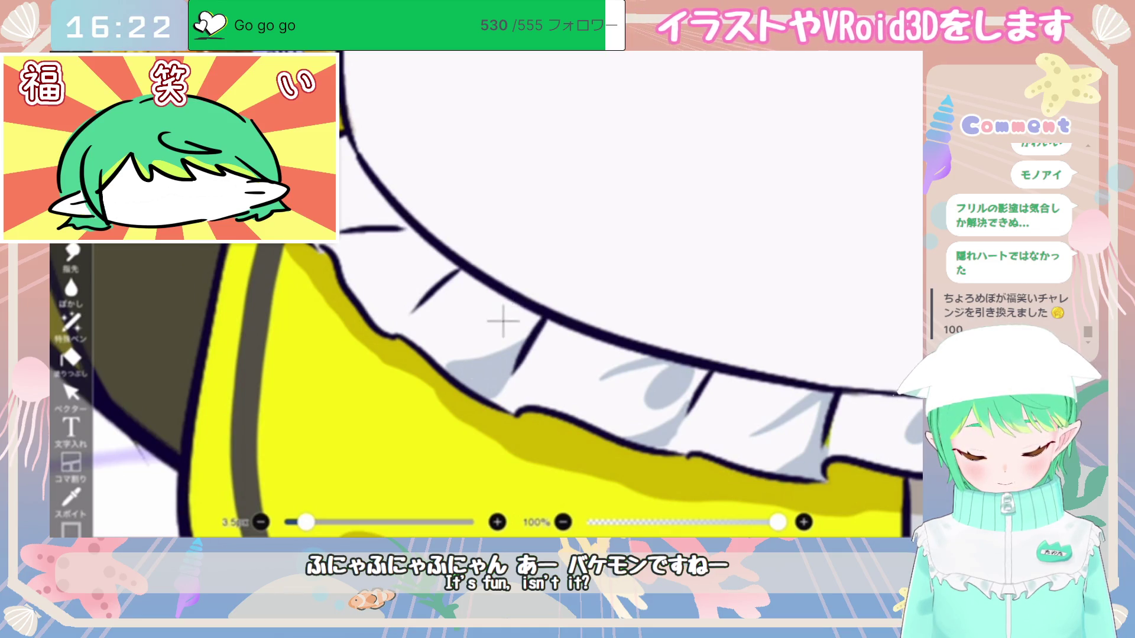
mouse_move(414, 294)
mouse_down()
mouse_move(367, 302)
mouse_move(390, 319)
mouse_up()
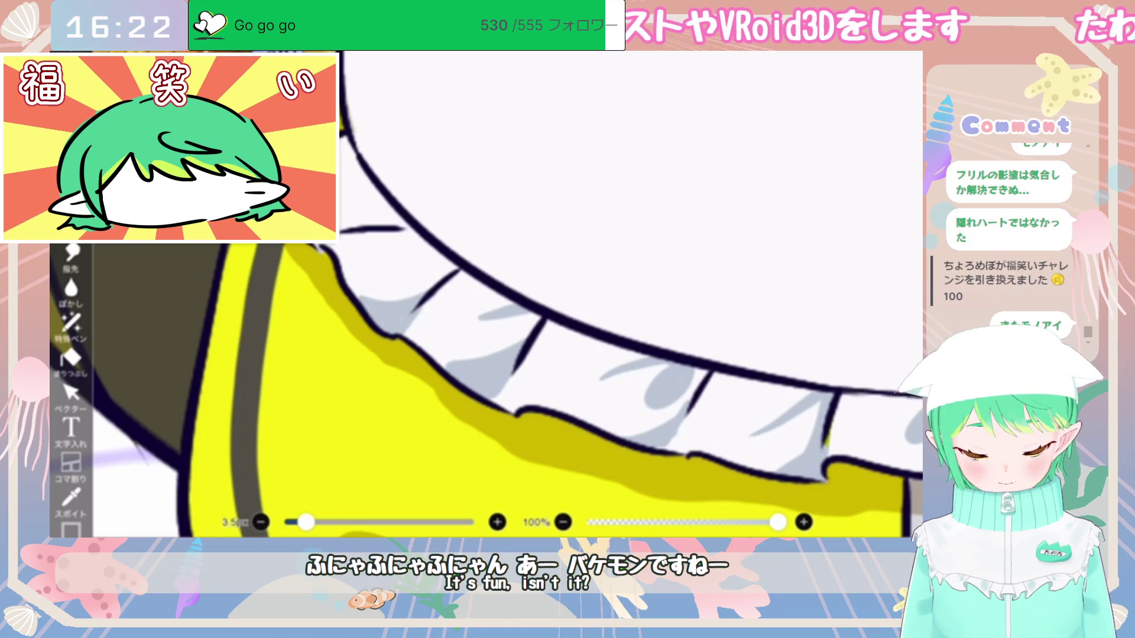
mouse_move(355, 272)
mouse_down()
mouse_move(511, 313)
mouse_move(502, 334)
mouse_up()
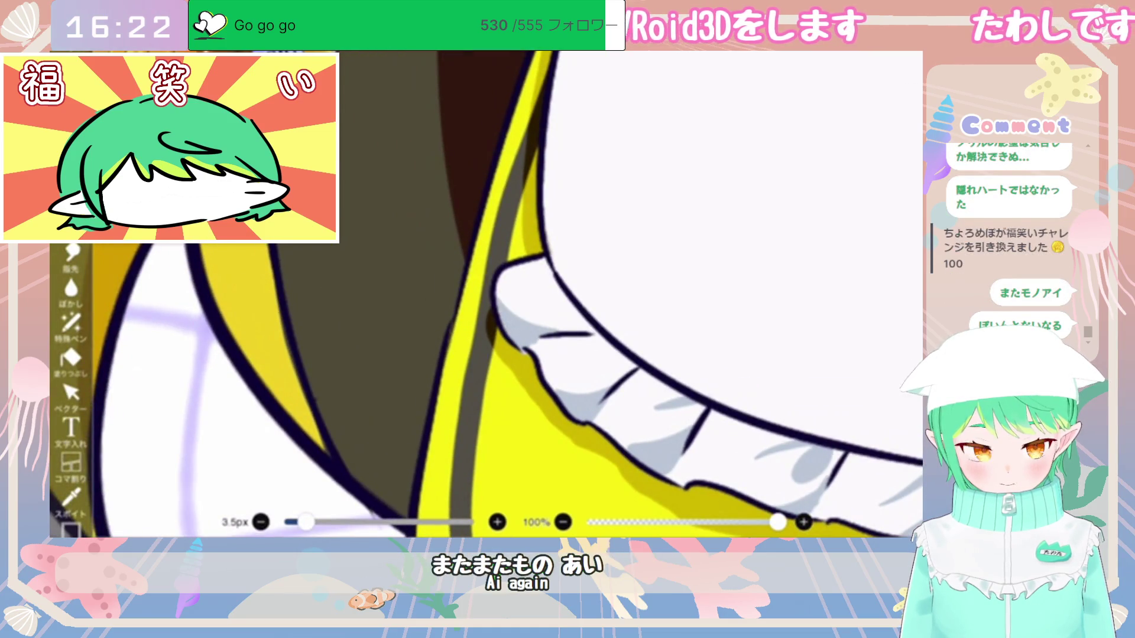
mouse_move(542, 331)
mouse_down()
mouse_move(591, 335)
mouse_move(535, 307)
mouse_move(567, 316)
mouse_up()
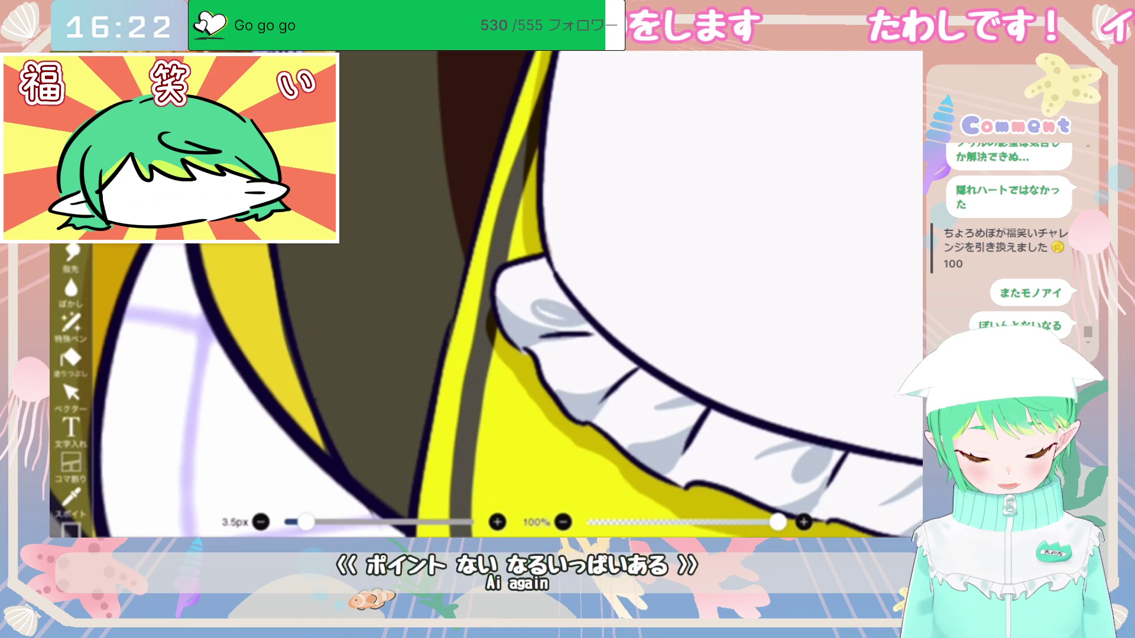
key(ctrl+z)
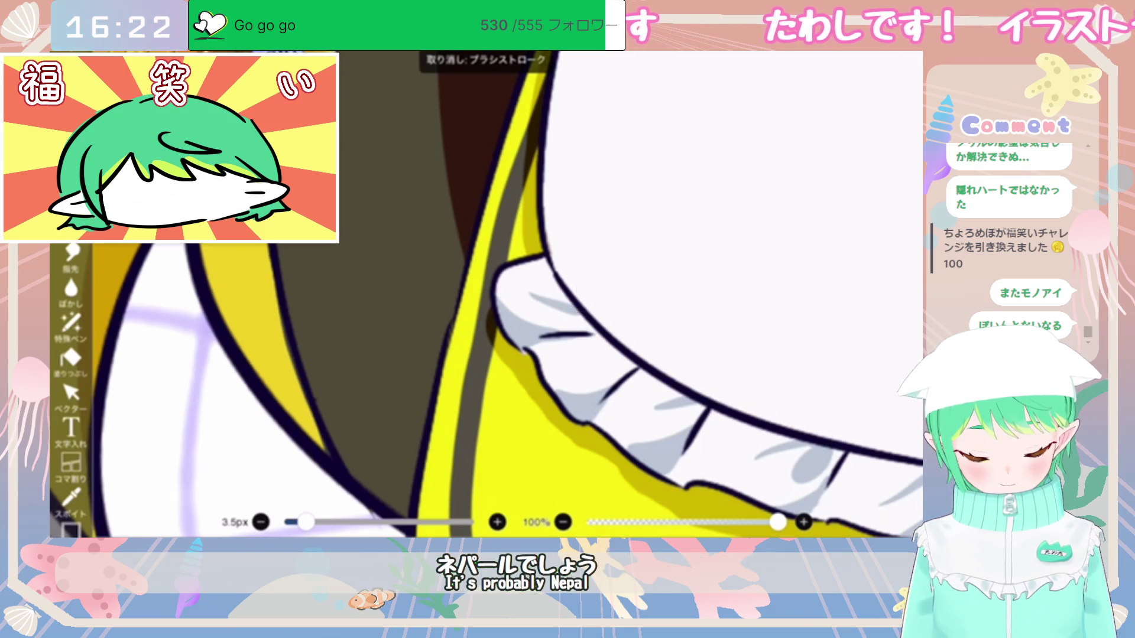
scroll(485, 296, down, 5)
scroll(556, 266, down, 3)
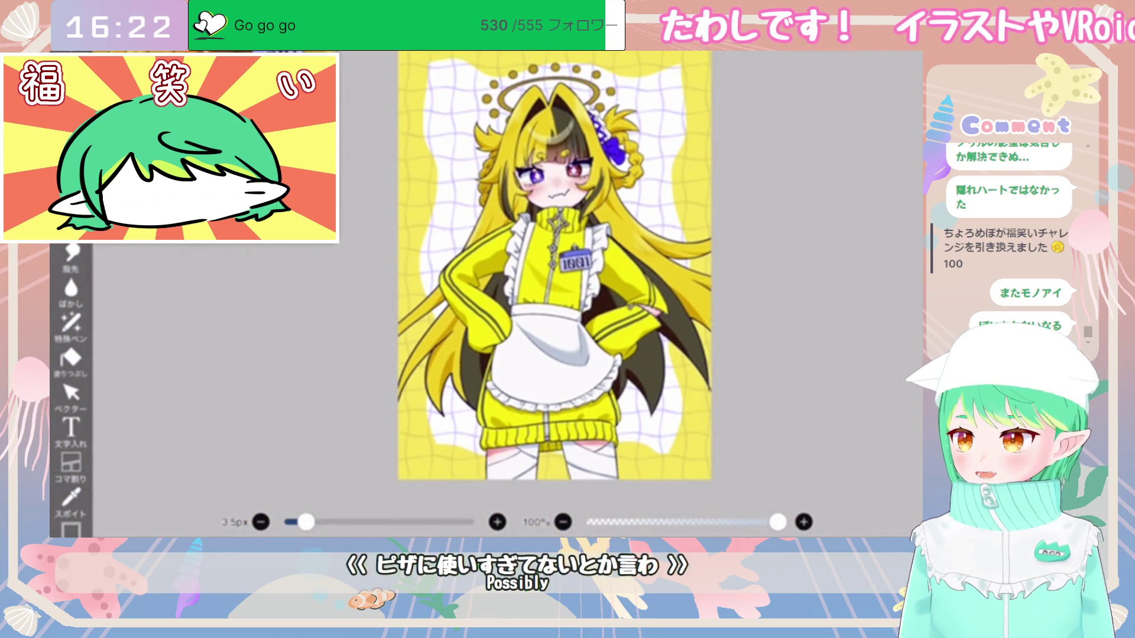
Step: Zoom in on the 1001 badge and paint bluish strokes along its right edge
scroll(559, 231, up, 5)
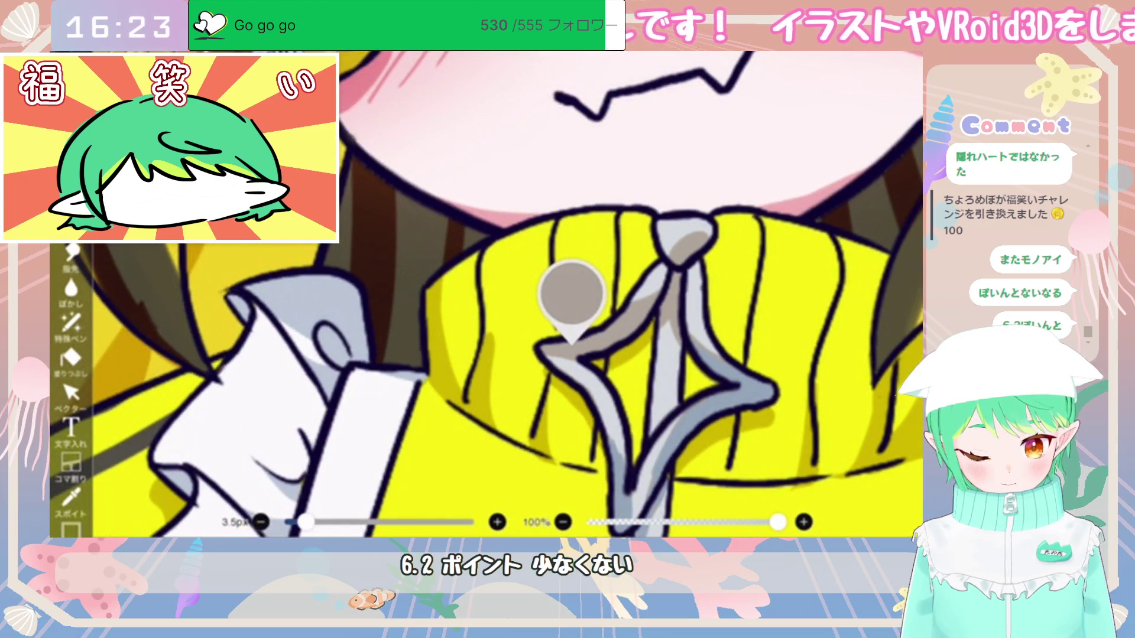
scroll(555, 296, up, 1)
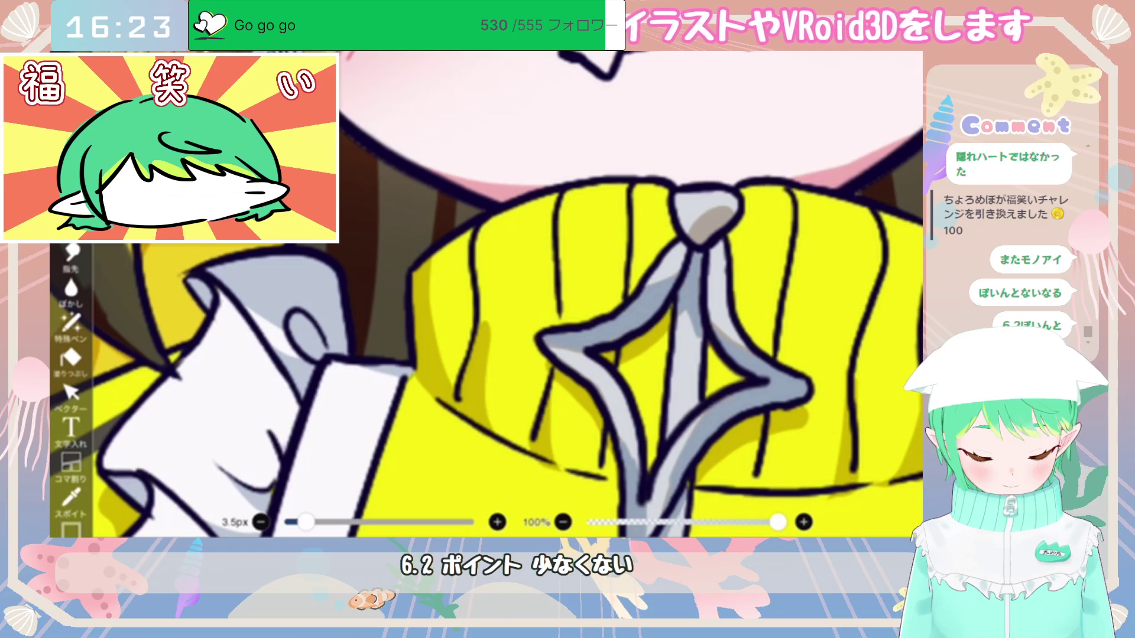
scroll(484, 295, down, 3)
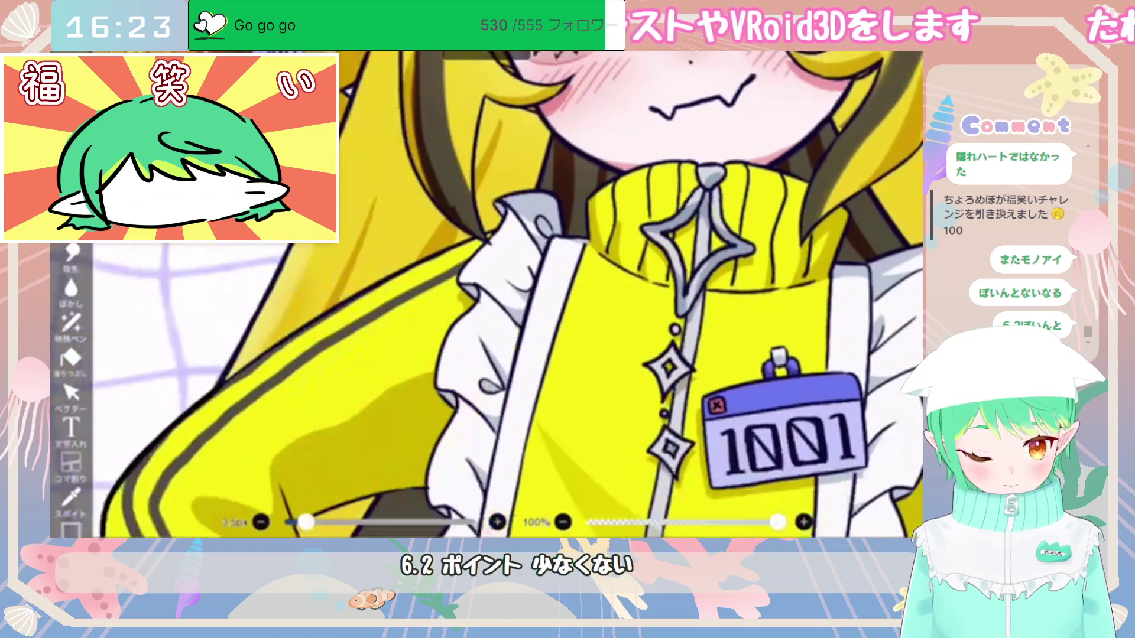
scroll(656, 379, up, 3)
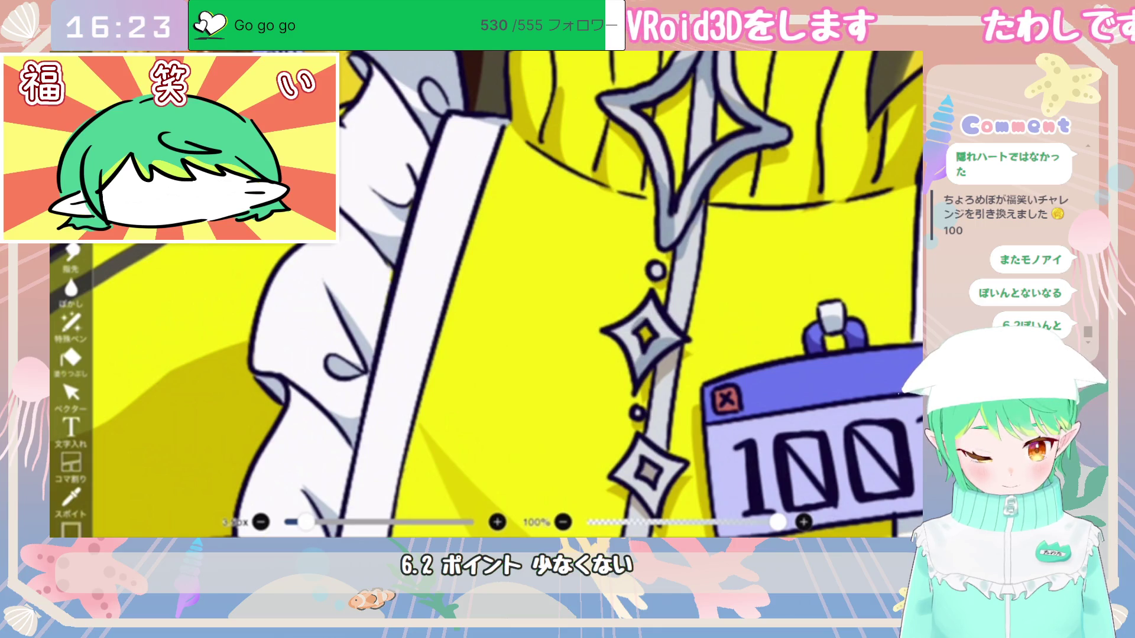
scroll(621, 295, up, 2)
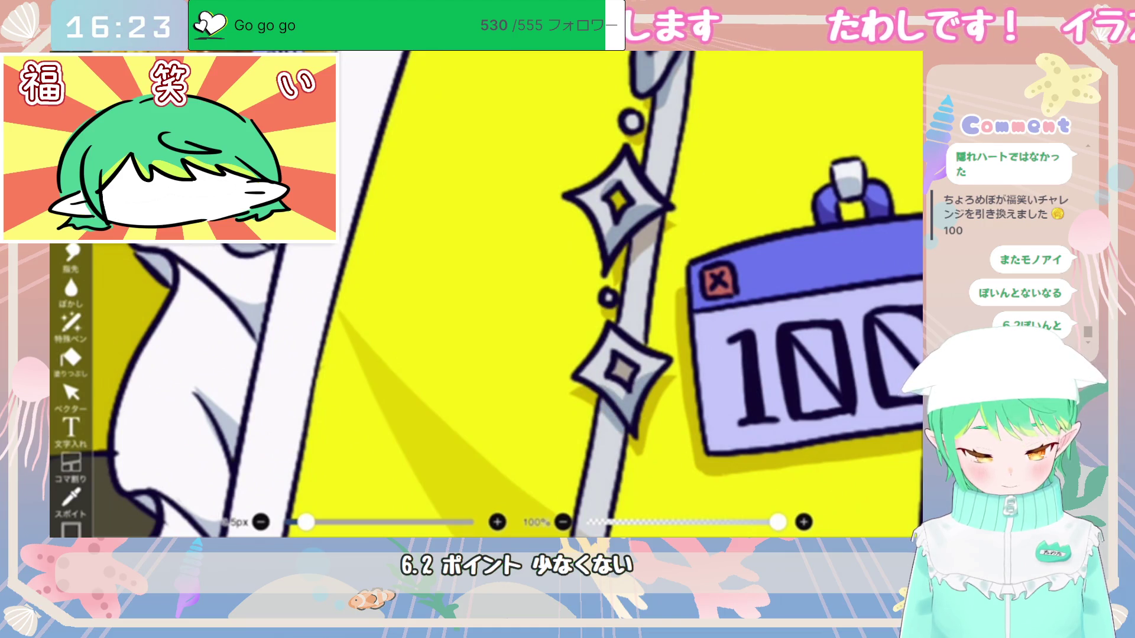
scroll(484, 296, down, 3)
scroll(484, 295, up, 2)
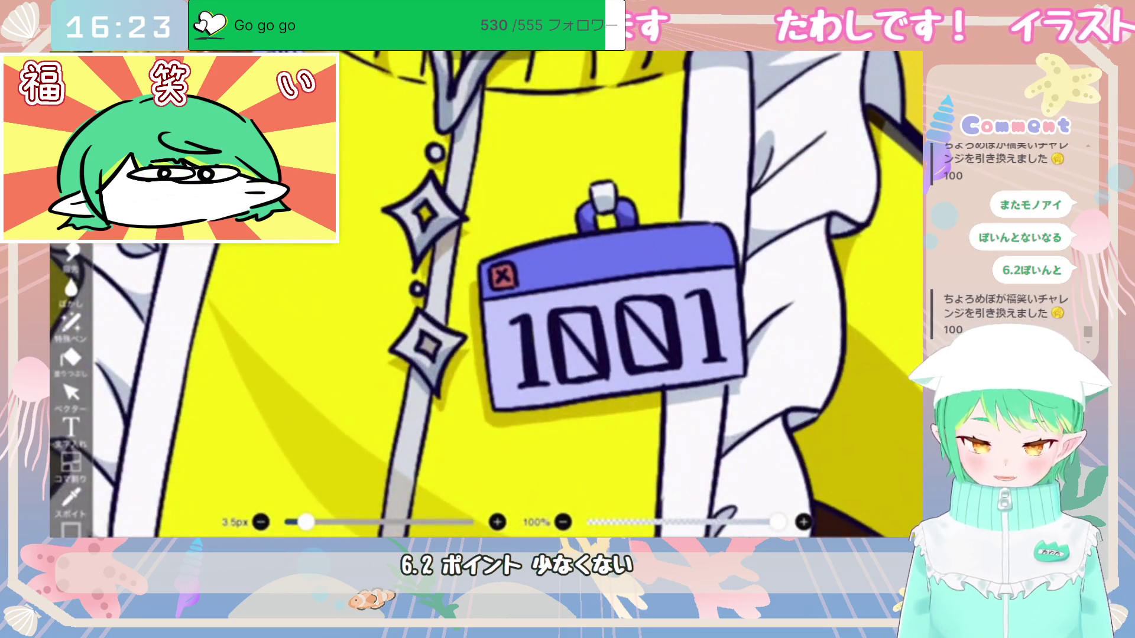
drag(736, 319, 680, 378)
mouse_move(740, 324)
mouse_down()
mouse_move(735, 375)
mouse_move(722, 374)
mouse_up()
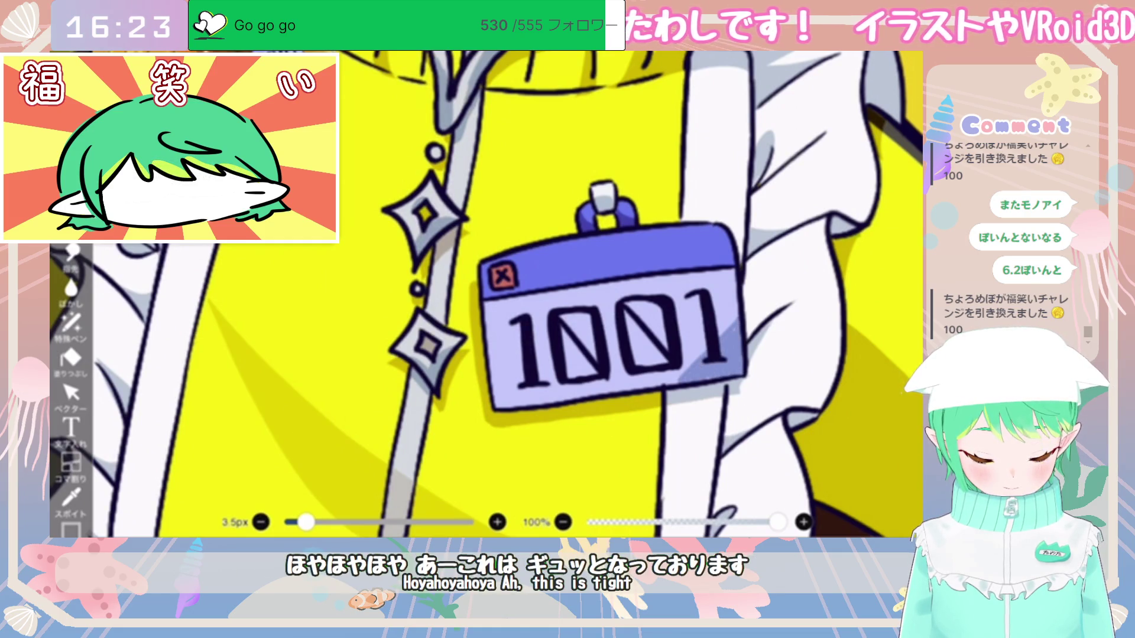
Step: Add a diagonal blue shade across the badge's top corner
mouse_move(727, 237)
mouse_down()
mouse_move(655, 295)
mouse_move(712, 245)
mouse_up()
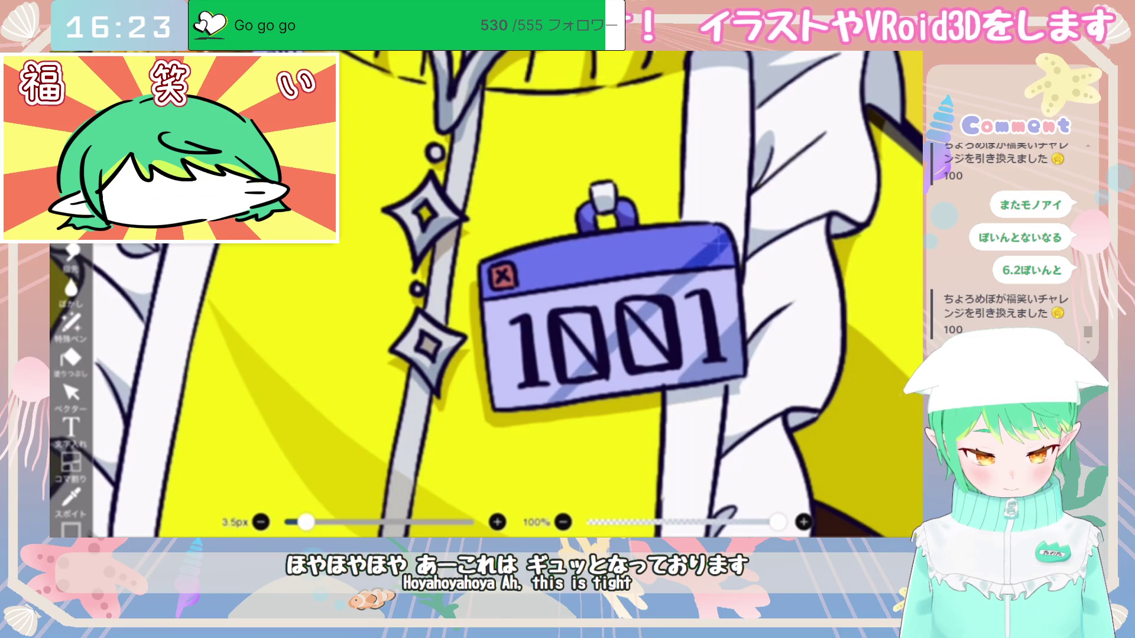
scroll(485, 296, down, 10)
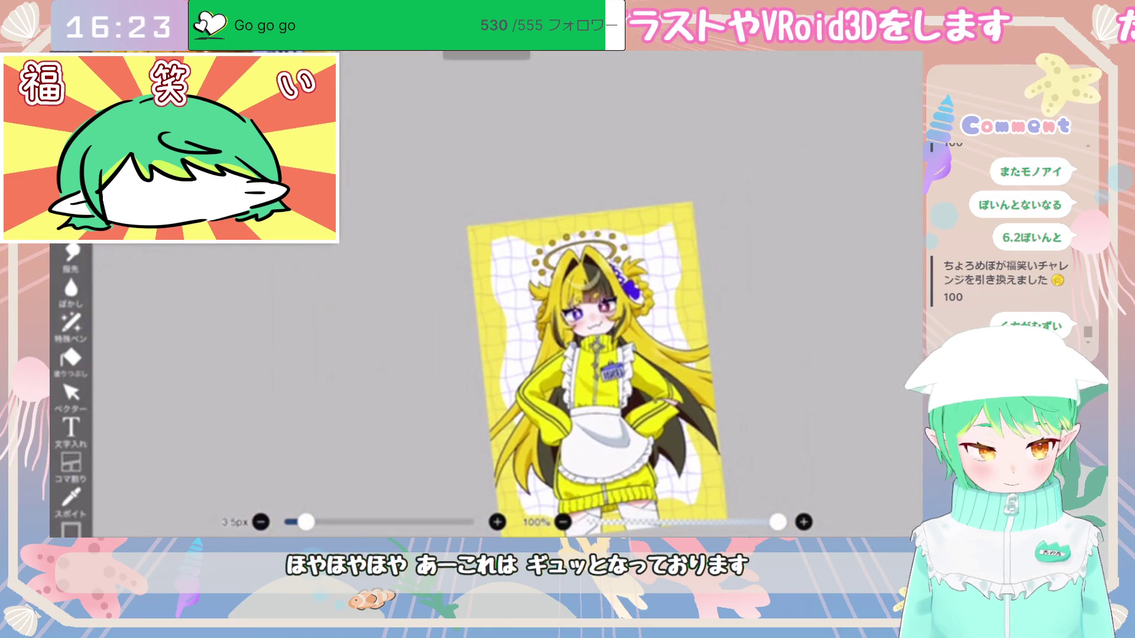
scroll(591, 355, up, 10)
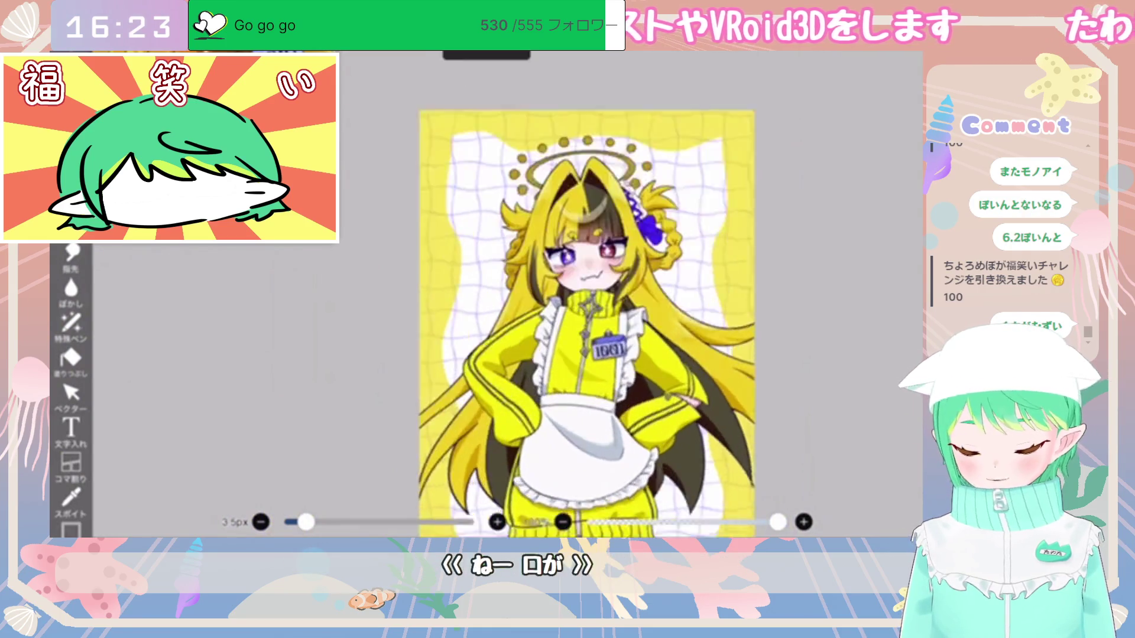
scroll(591, 331, up, 5)
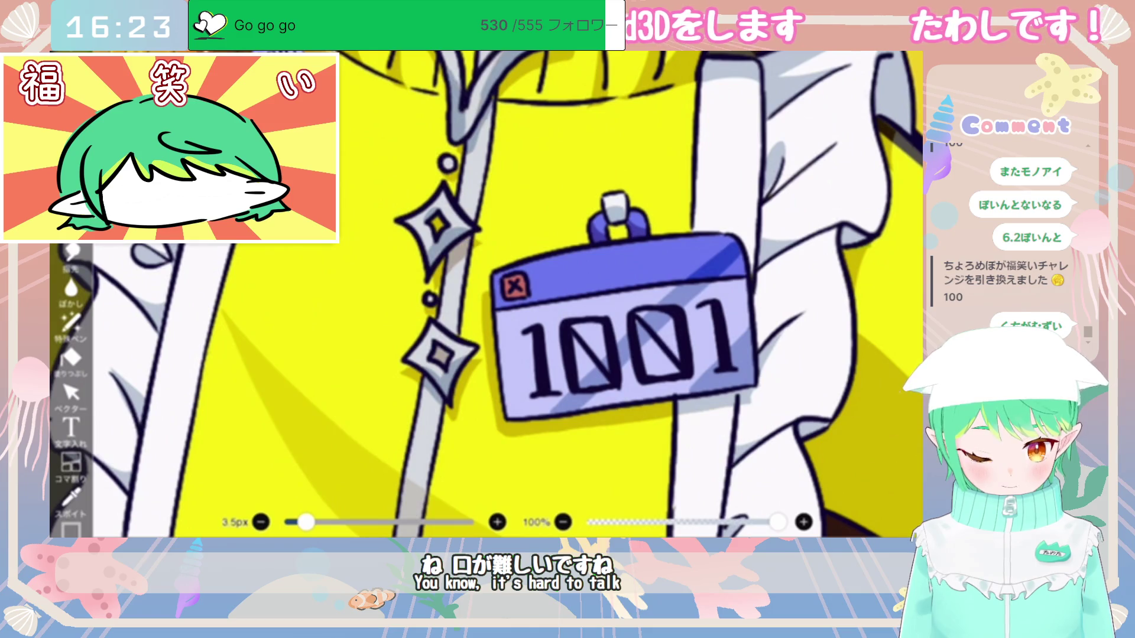
scroll(591, 295, down, 10)
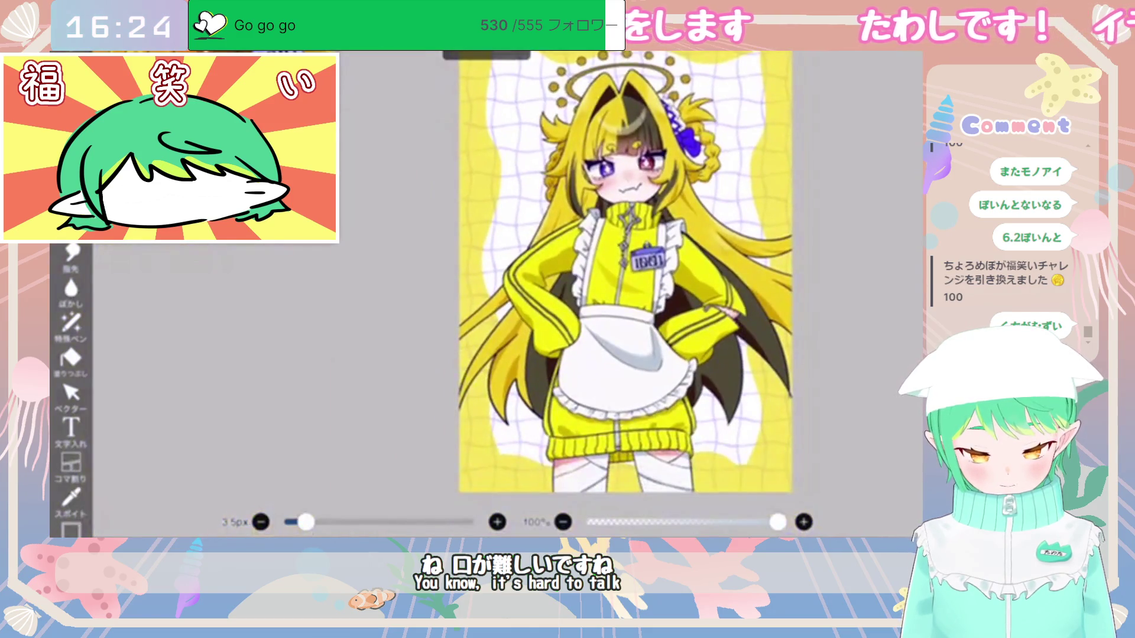
scroll(600, 278, down, 2)
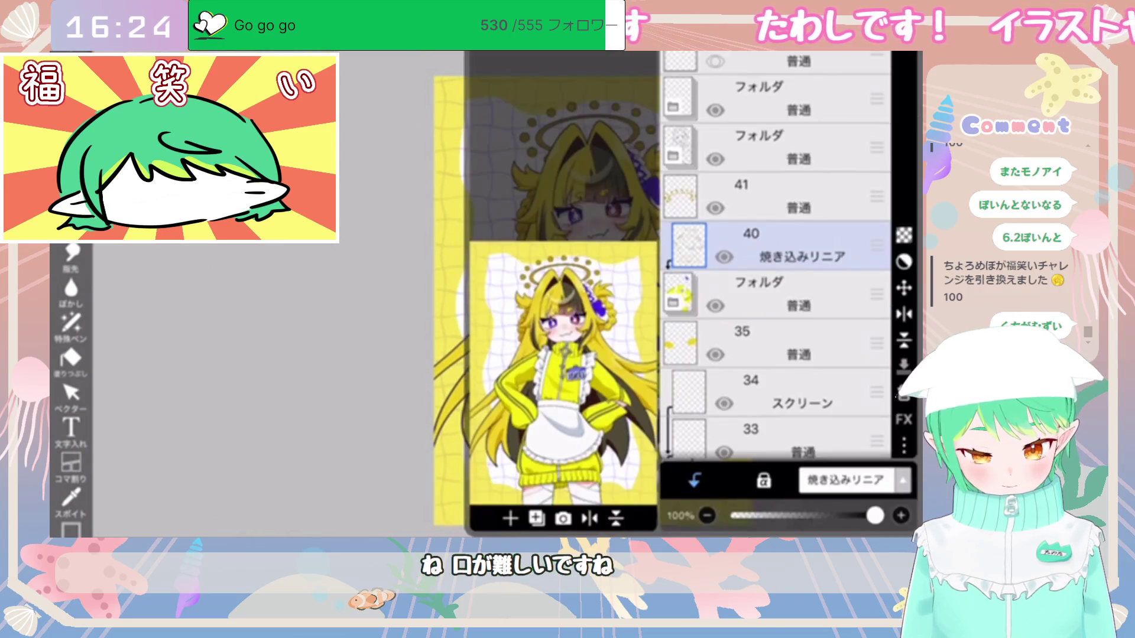
Step: Add a Screen-blend layer above layer 40 and choose a pale yellow colour
click(511, 518)
click(846, 480)
click(810, 269)
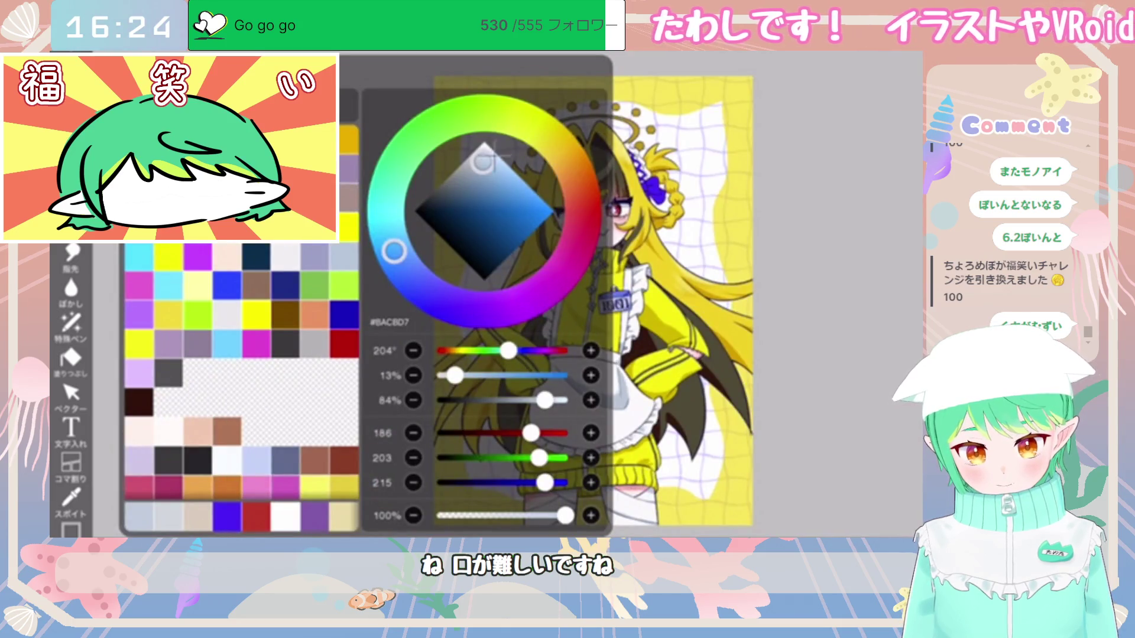
click(526, 122)
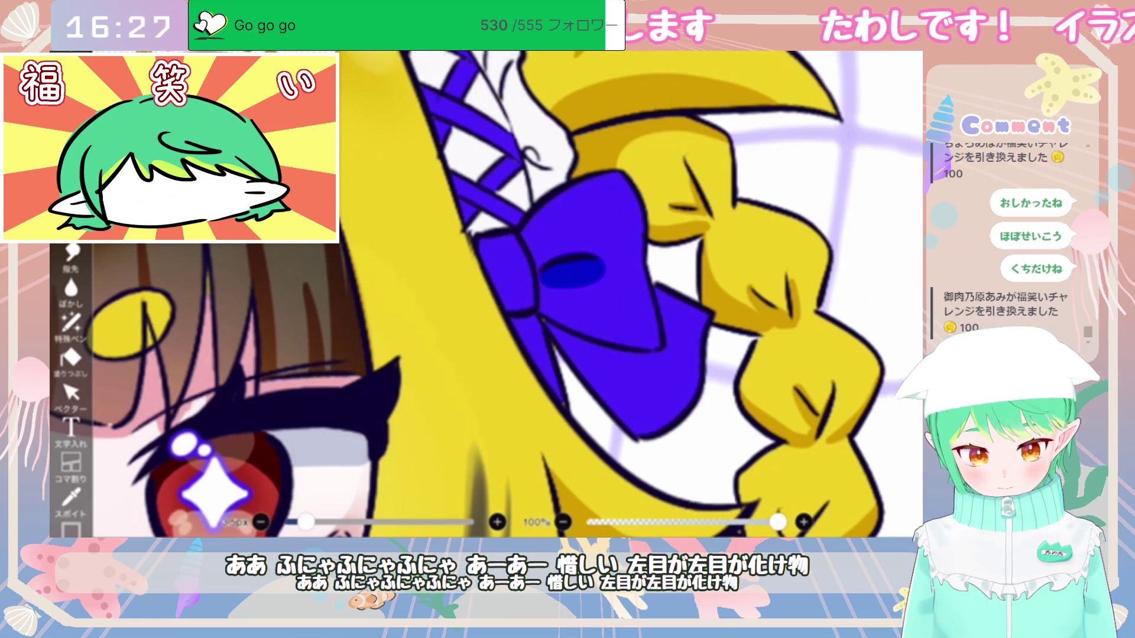
Step: Paint darker blue strokes across the bow, redoing one misplaced stroke
drag(547, 322, 656, 334)
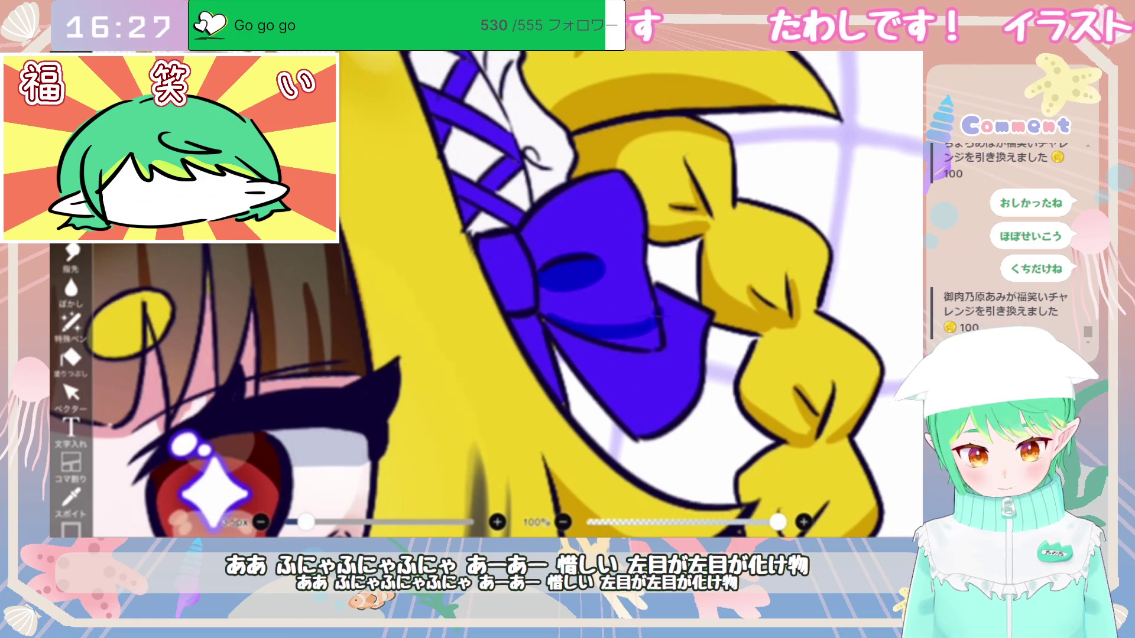
key(ctrl+z)
drag(563, 334, 656, 316)
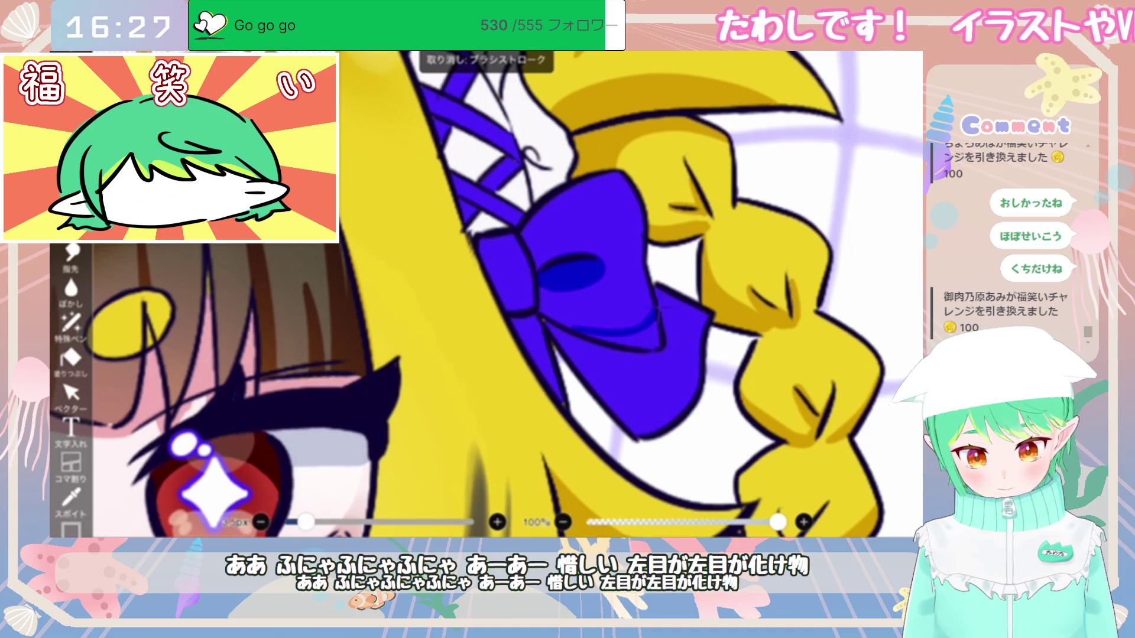
drag(591, 337, 656, 341)
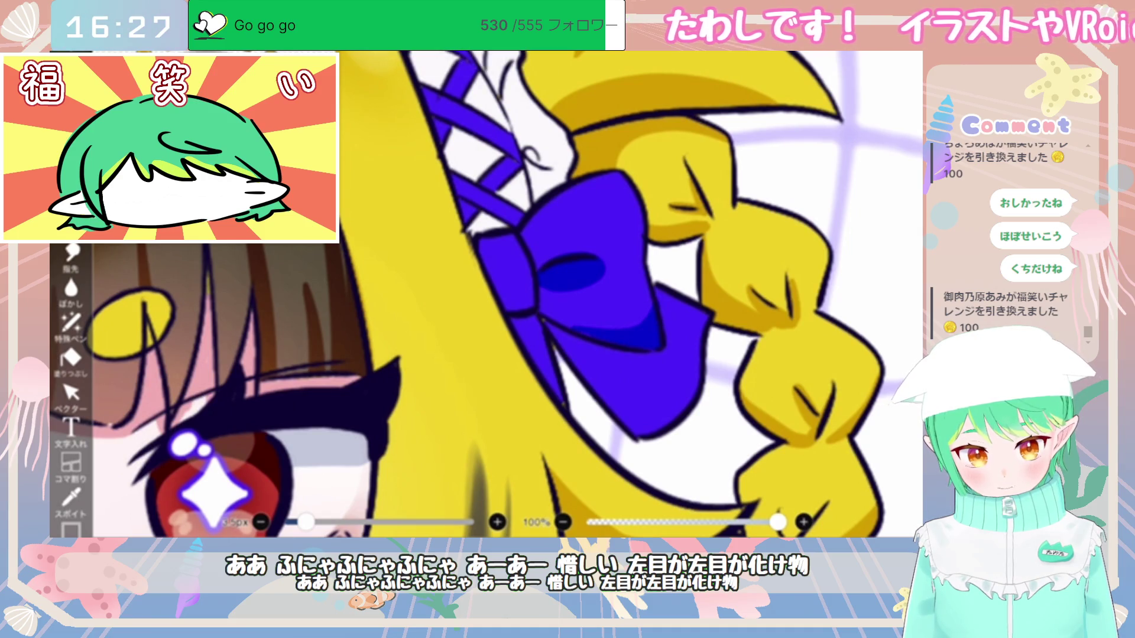
Step: Shade the bow knot and its lower-left fold darker blue
mouse_move(497, 284)
mouse_down()
mouse_move(531, 309)
mouse_move(512, 337)
mouse_move(562, 401)
mouse_up()
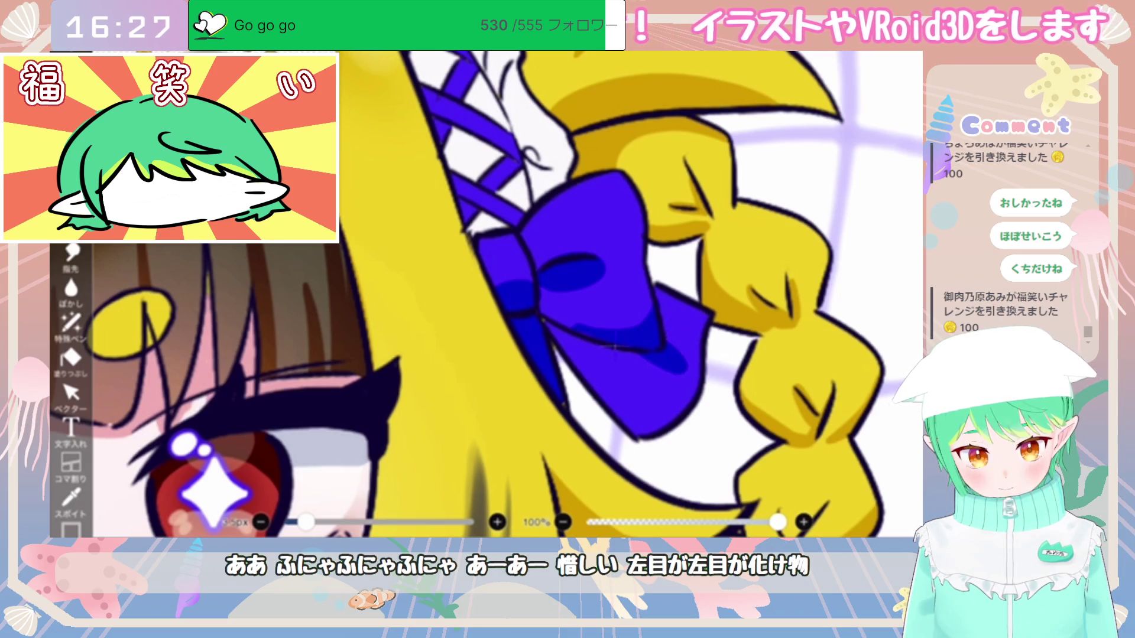
drag(553, 322, 576, 365)
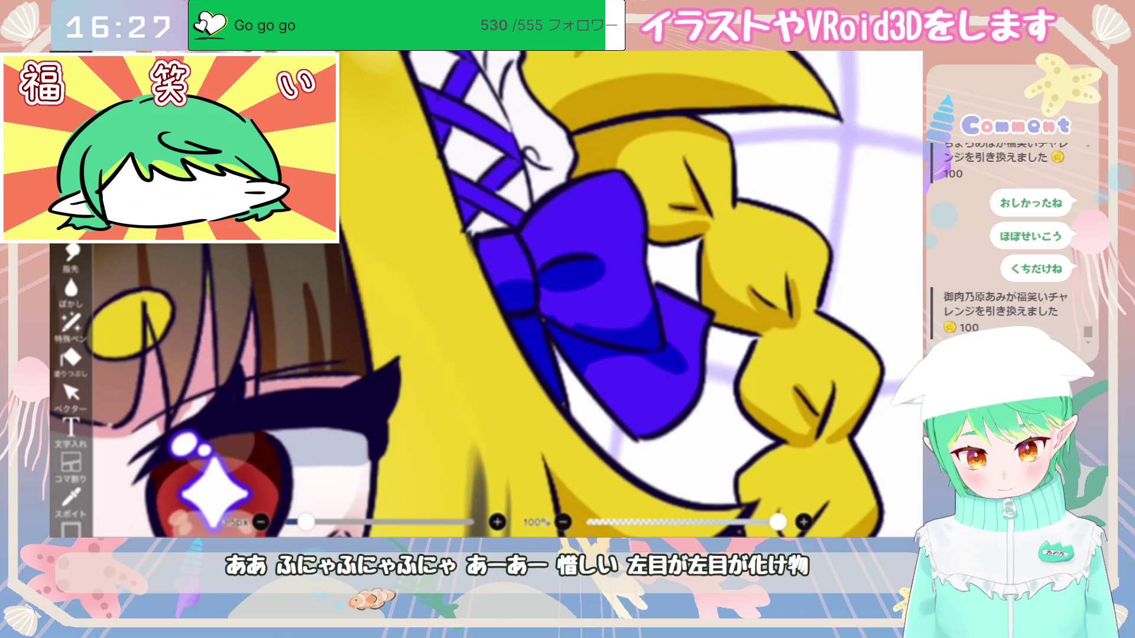
scroll(486, 294, down, 5)
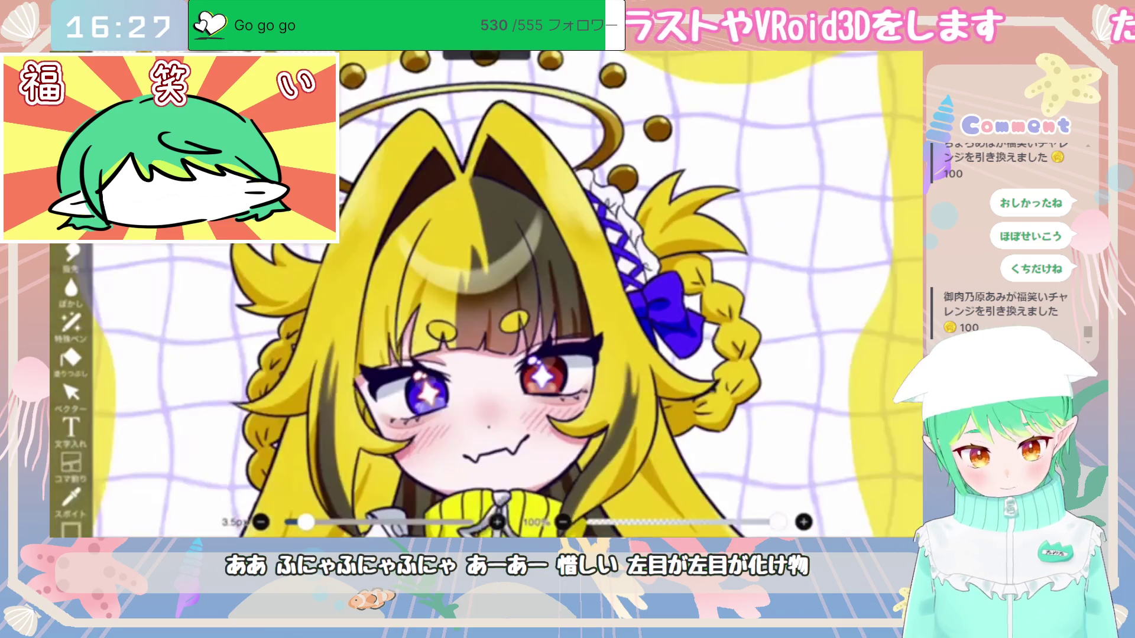
scroll(520, 304, up, 5)
scroll(591, 325, up, 3)
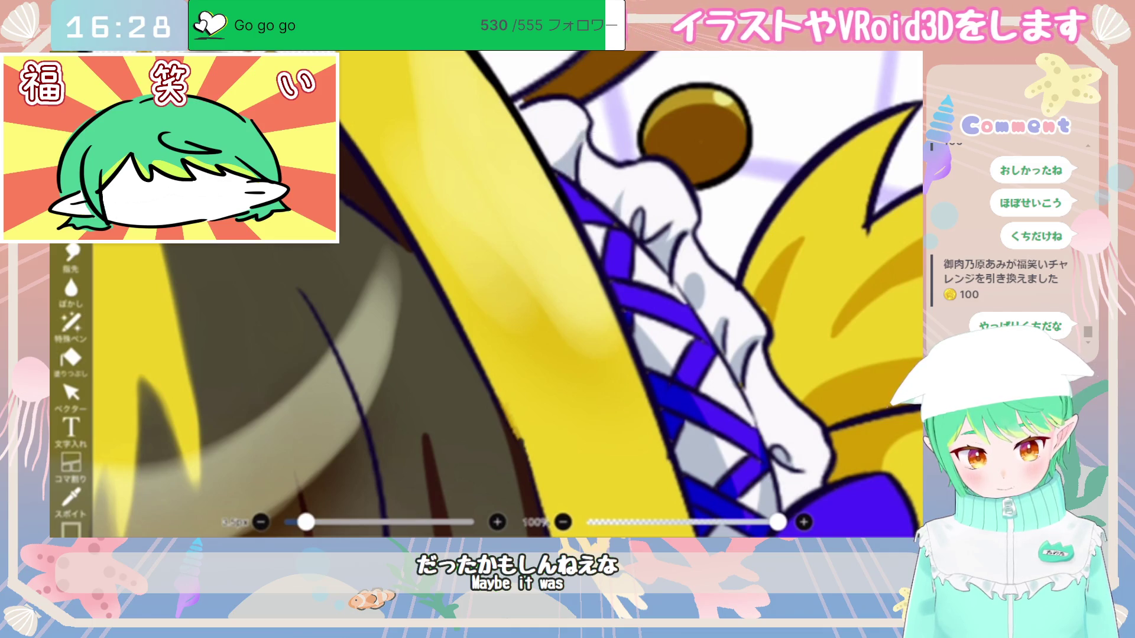
Step: Shade the white frill beside the blue lacing grey and zoom out
drag(556, 157, 548, 127)
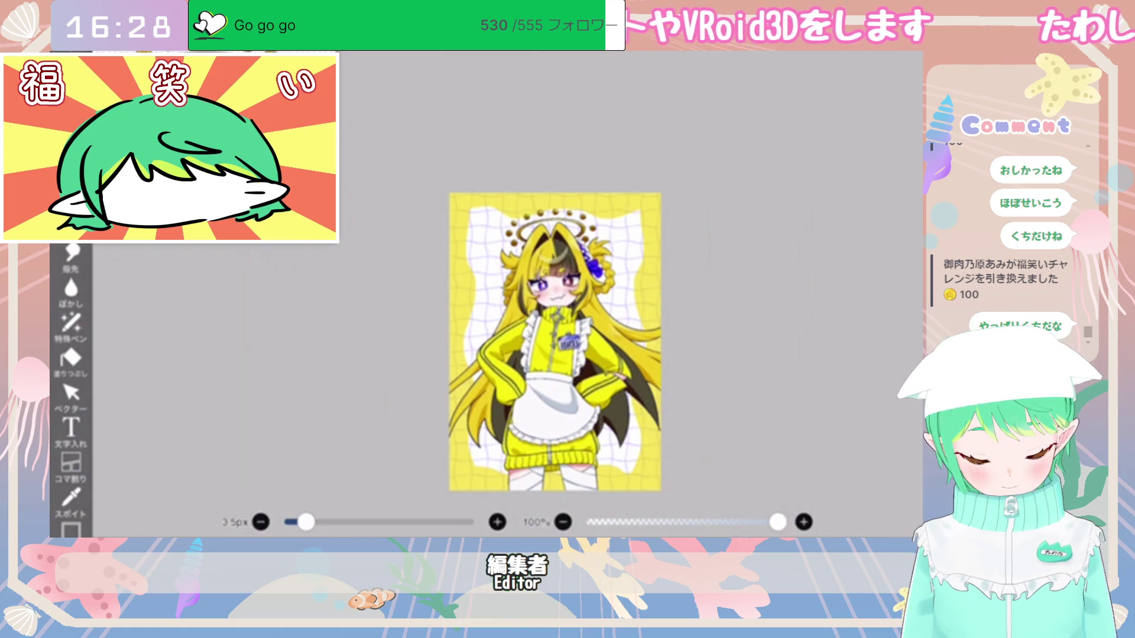
scroll(775, 272, up, 2)
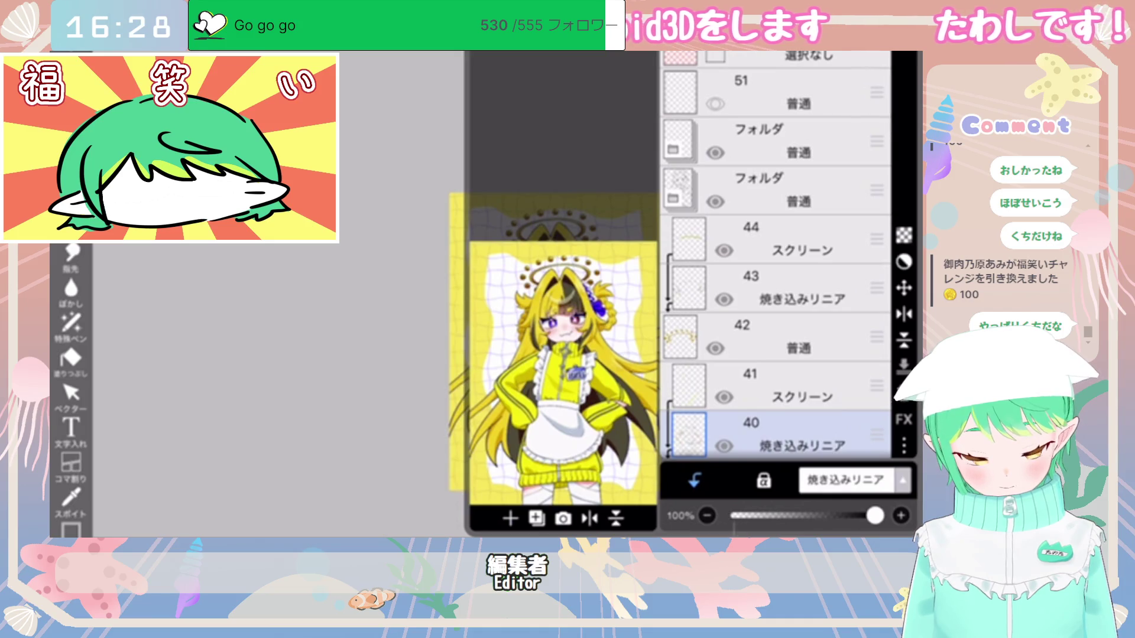
Step: Create a merged copy of the folder as layer 49 and preview a 21 px blur
click(768, 189)
click(673, 216)
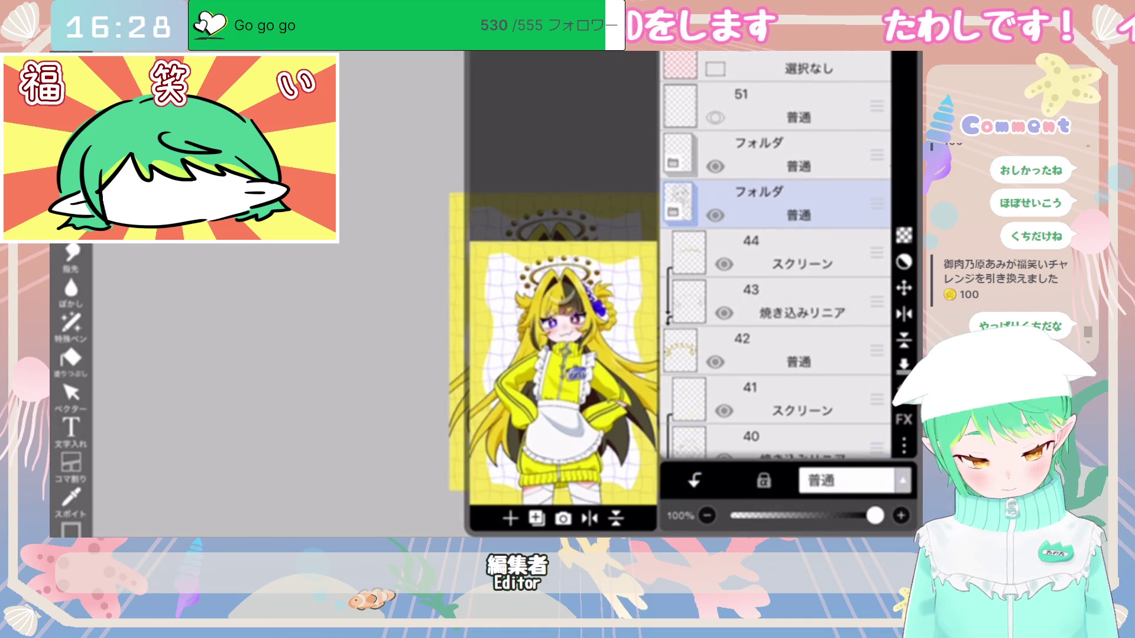
click(715, 215)
click(537, 519)
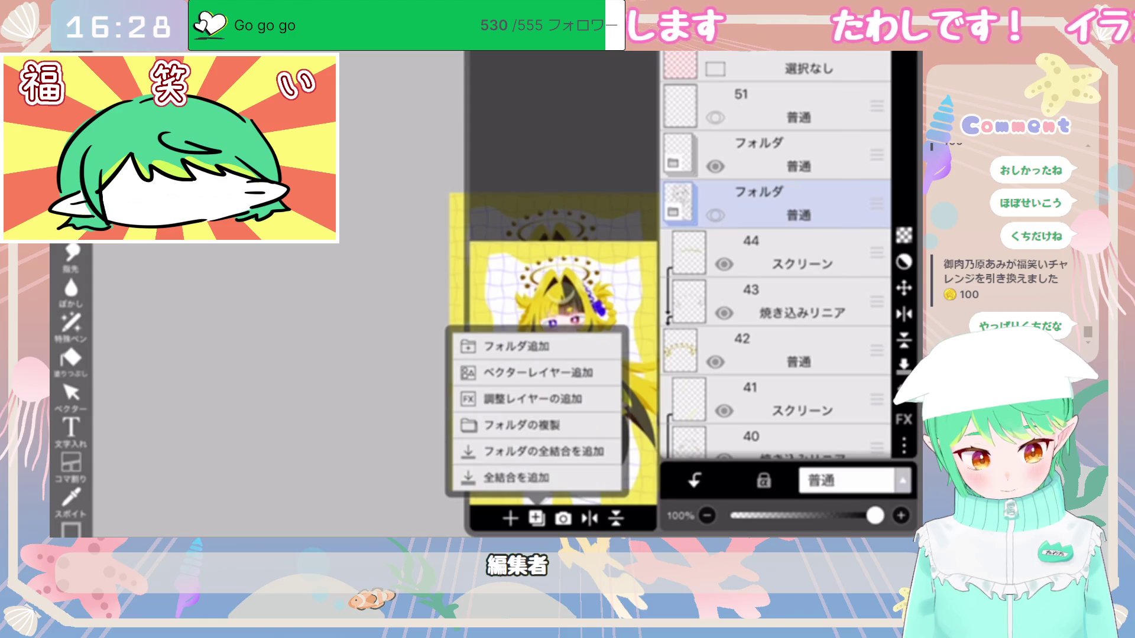
click(544, 451)
key(ctrl+z)
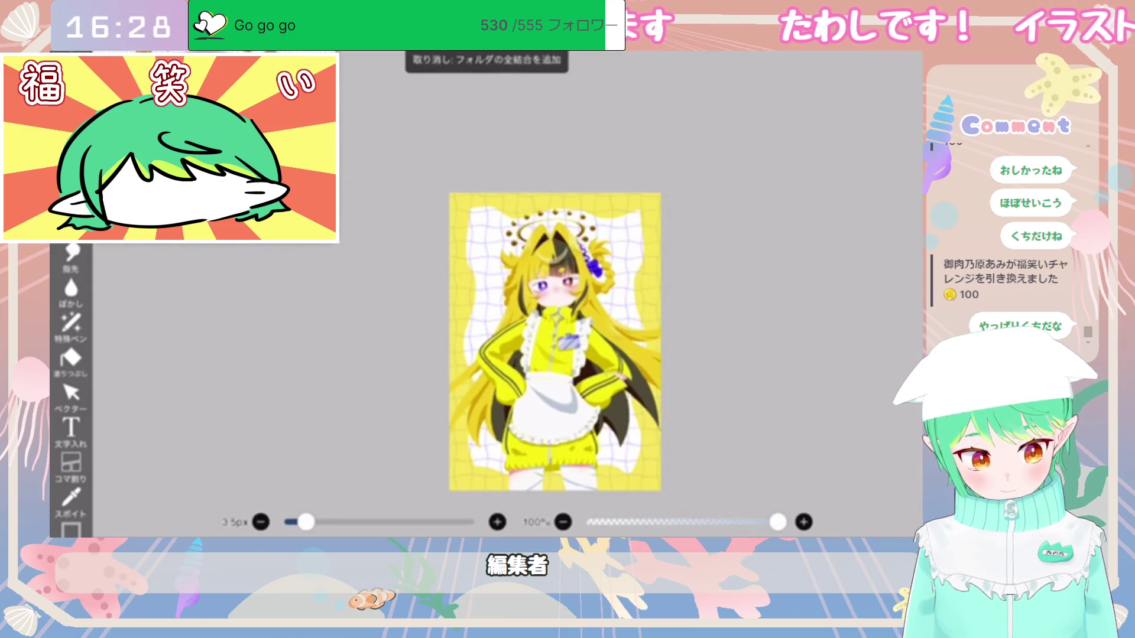
click(536, 518)
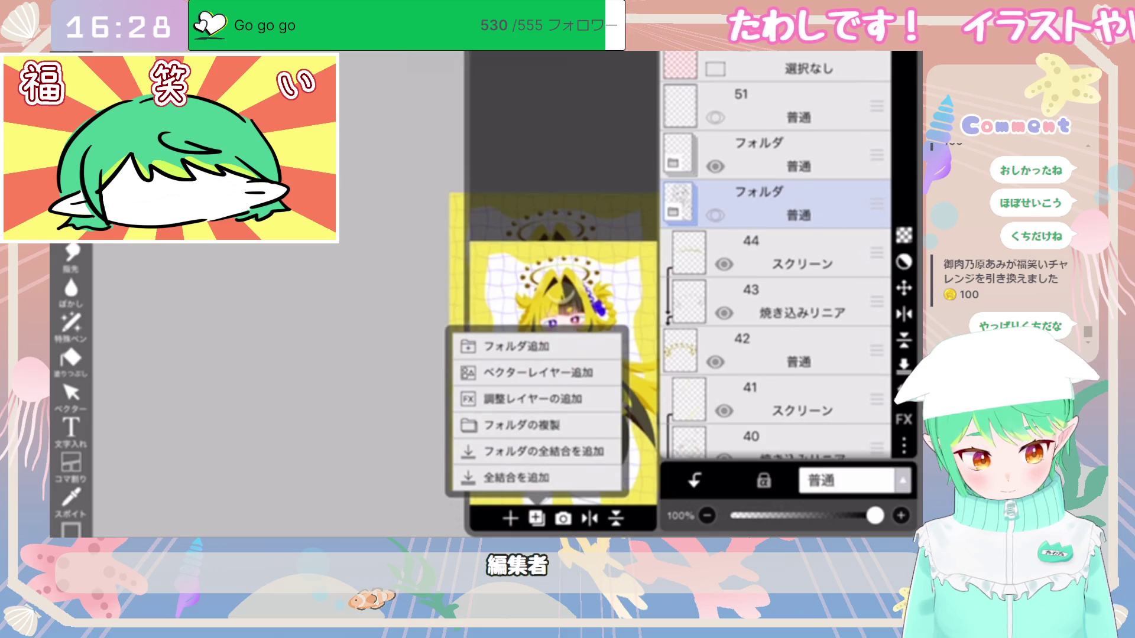
click(517, 477)
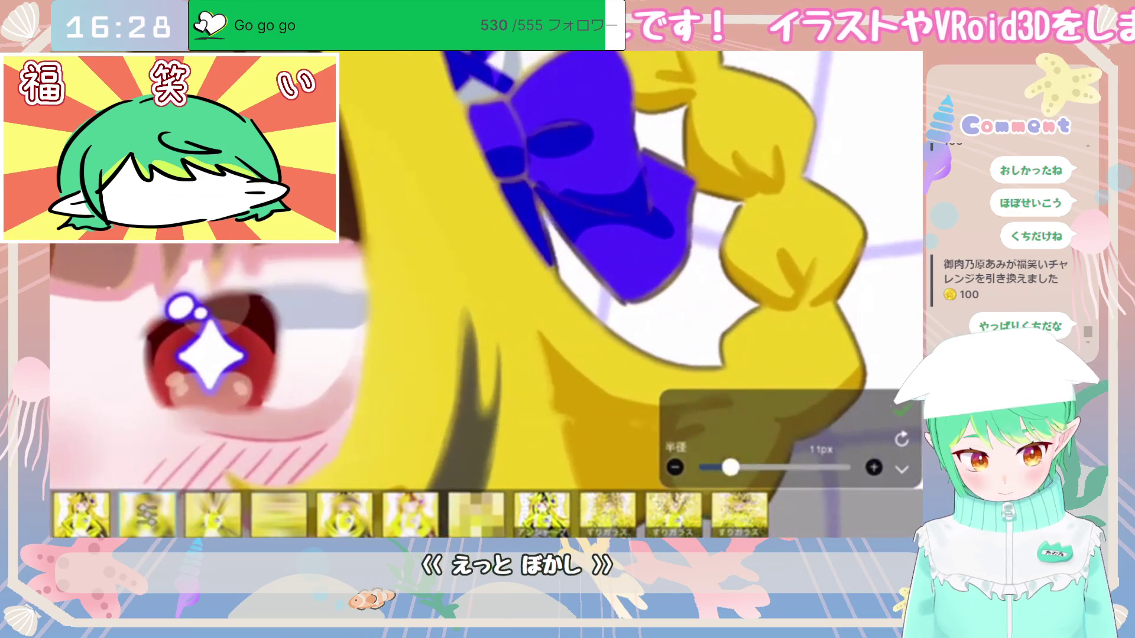
mouse_move(731, 467)
mouse_down()
mouse_move(701, 468)
mouse_move(760, 467)
mouse_up()
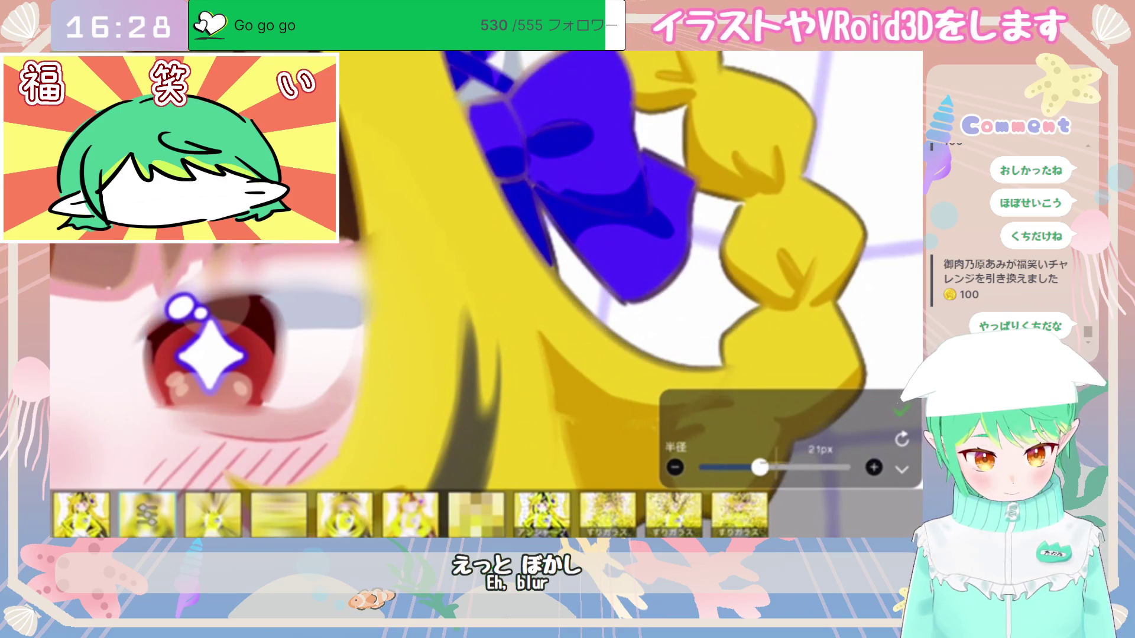
Step: Confirm the blur and duplicate the blurred illustration layer twice
click(901, 470)
click(806, 520)
click(537, 518)
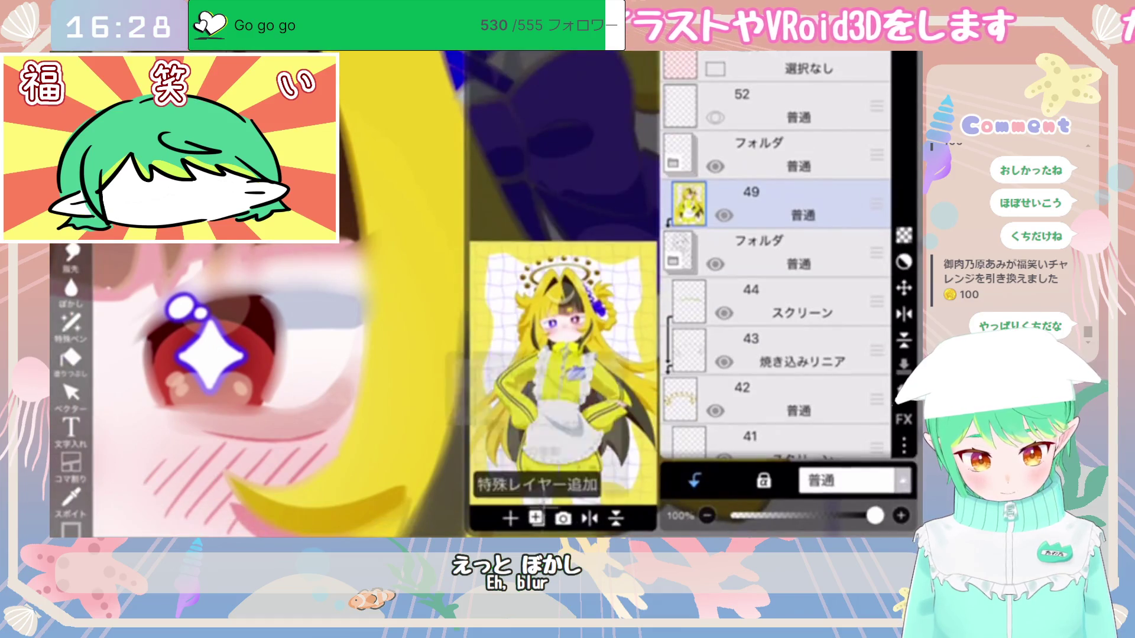
click(520, 451)
click(537, 519)
click(521, 451)
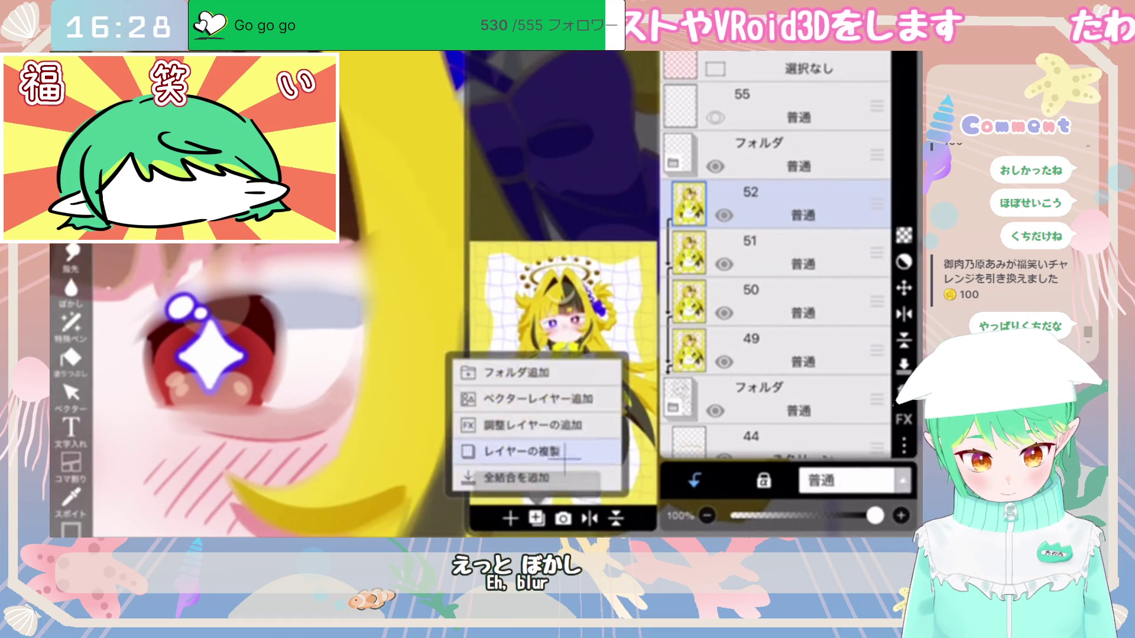
scroll(775, 266, down, 3)
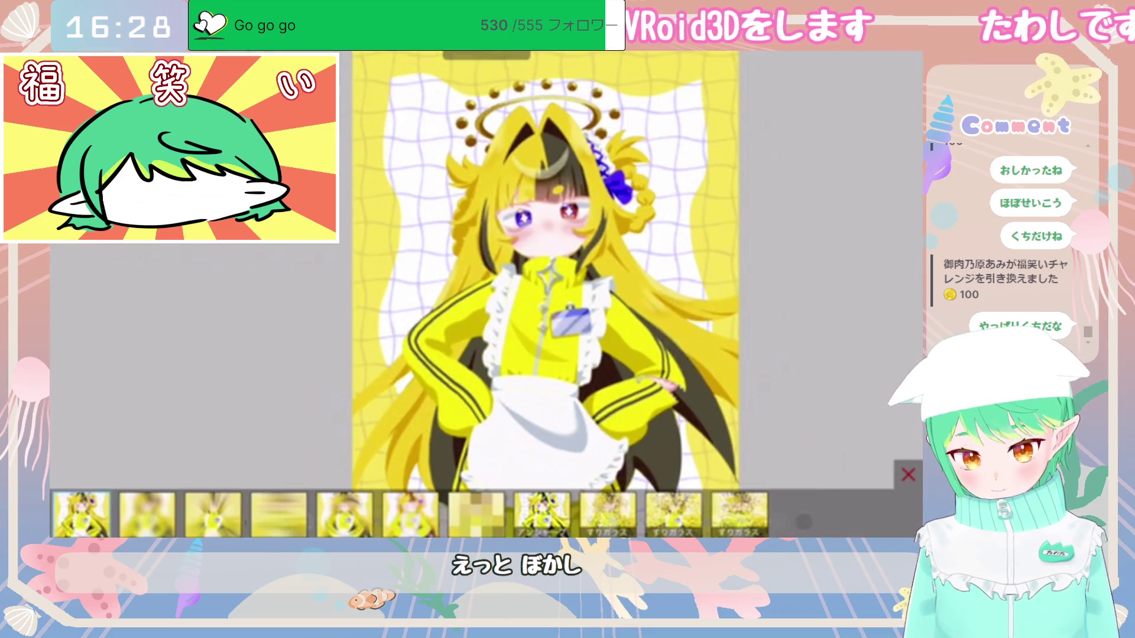
Step: Lower the copy's brightness with the Hue/Saturation/Brightness filter
click(71, 291)
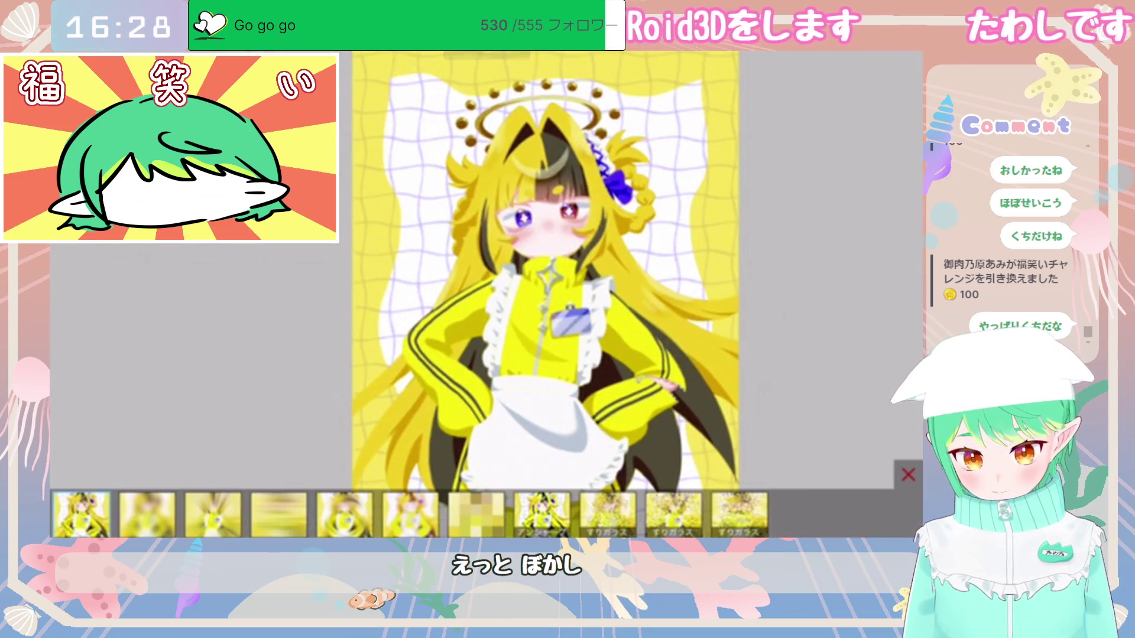
click(278, 515)
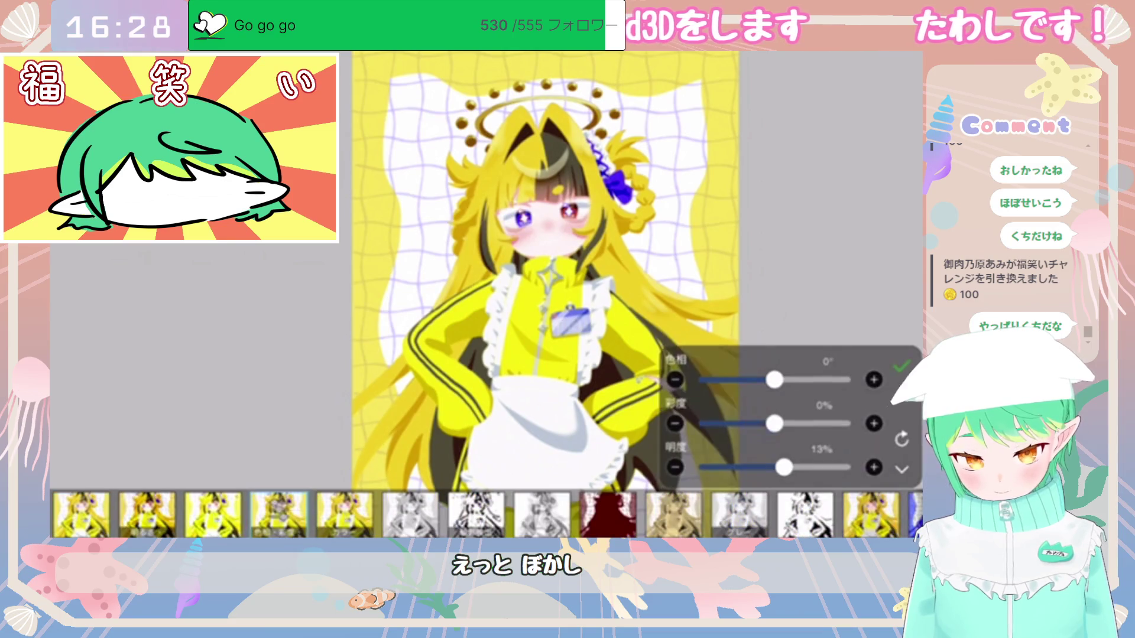
mouse_move(775, 467)
mouse_down()
mouse_move(724, 467)
mouse_move(738, 467)
mouse_up()
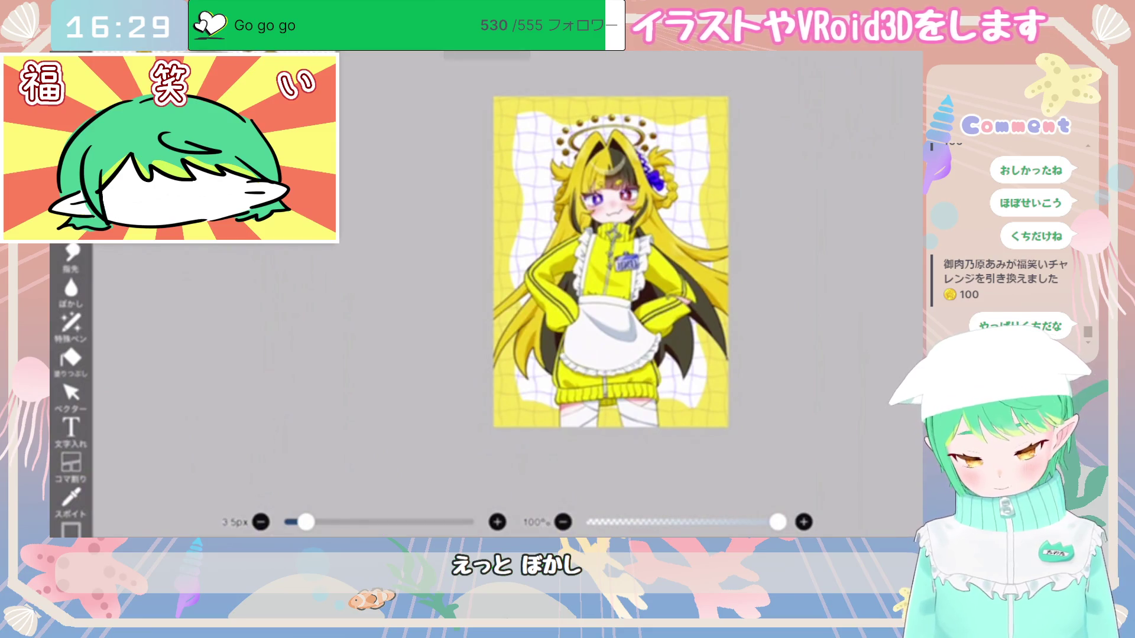
Step: Enlarge the brush and shade the red eye's upper eyelid dark navy
drag(305, 522, 332, 522)
scroll(626, 195, up, 10)
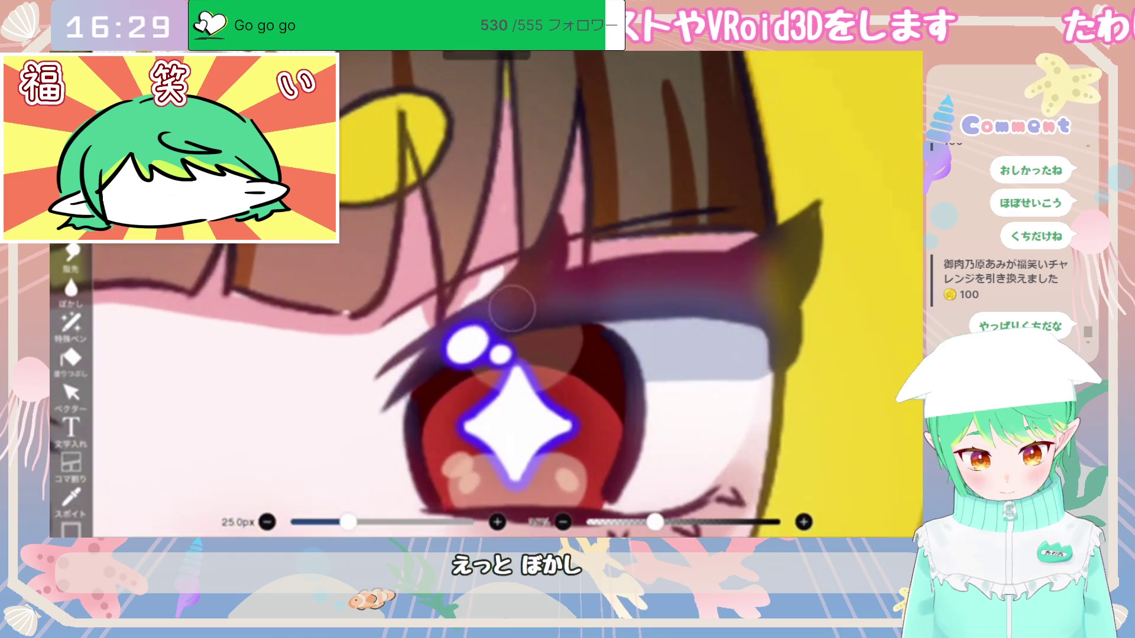
mouse_move(512, 308)
mouse_down()
mouse_move(683, 277)
mouse_move(520, 284)
mouse_move(555, 224)
mouse_up()
mouse_move(457, 319)
mouse_down()
mouse_move(467, 343)
mouse_move(679, 272)
mouse_move(653, 304)
mouse_move(748, 262)
mouse_move(734, 309)
mouse_move(816, 212)
mouse_move(785, 309)
mouse_move(789, 346)
mouse_move(799, 331)
mouse_up()
Step: Shade the blue eye's upper eyelid and outer corner dark navy, then add a new layer
scroll(508, 296, down, 5)
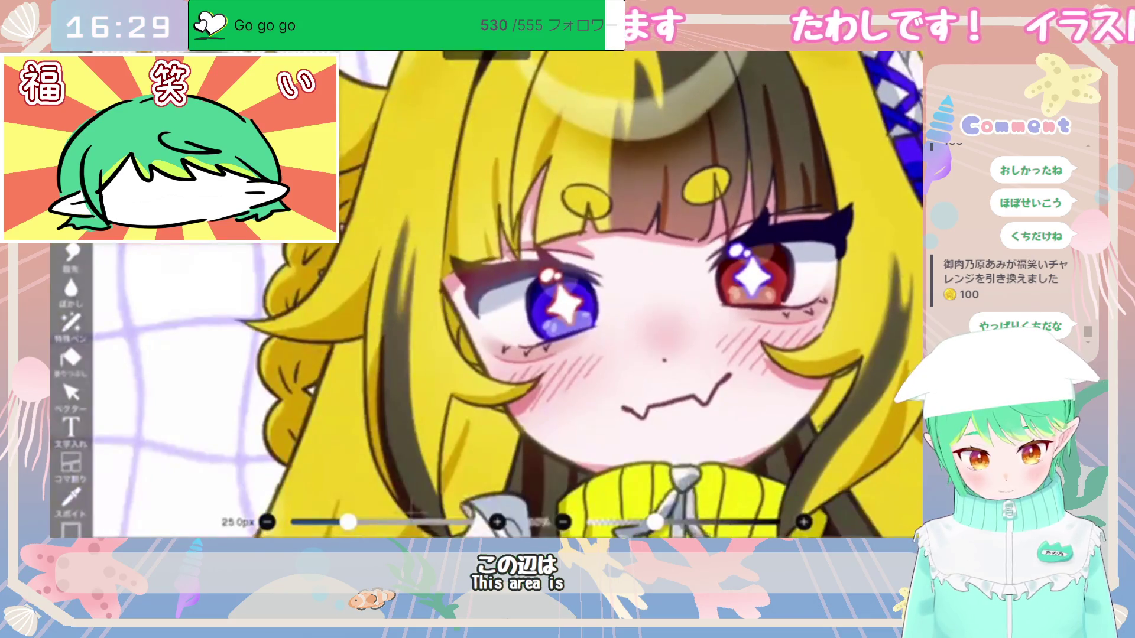
scroll(574, 307, up, 5)
mouse_move(574, 307)
mouse_down()
mouse_move(550, 305)
mouse_move(650, 305)
mouse_move(628, 303)
mouse_move(603, 266)
mouse_move(620, 275)
mouse_move(631, 319)
mouse_up()
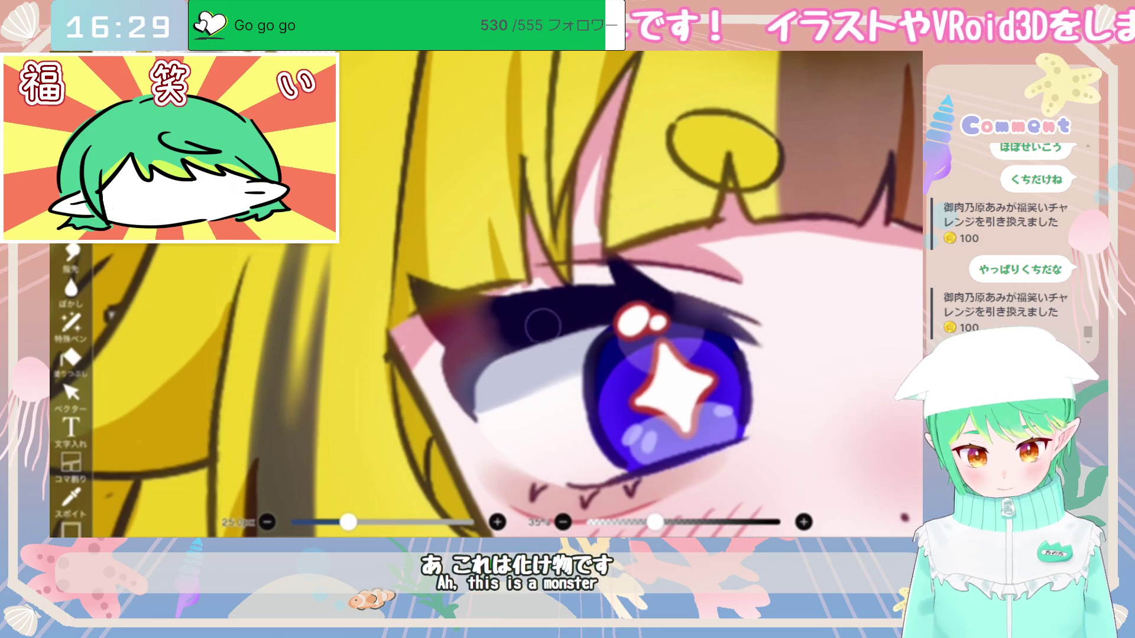
mouse_move(519, 296)
mouse_down()
mouse_move(467, 304)
mouse_move(423, 278)
mouse_move(468, 381)
mouse_move(471, 415)
mouse_up()
scroll(487, 294, down, 5)
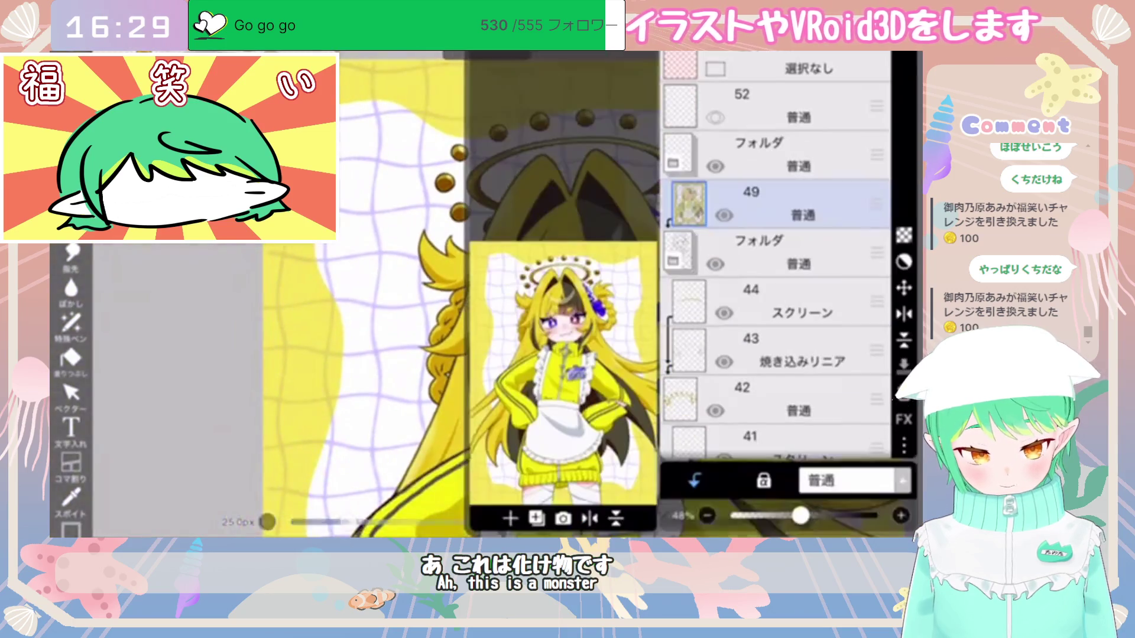
click(510, 519)
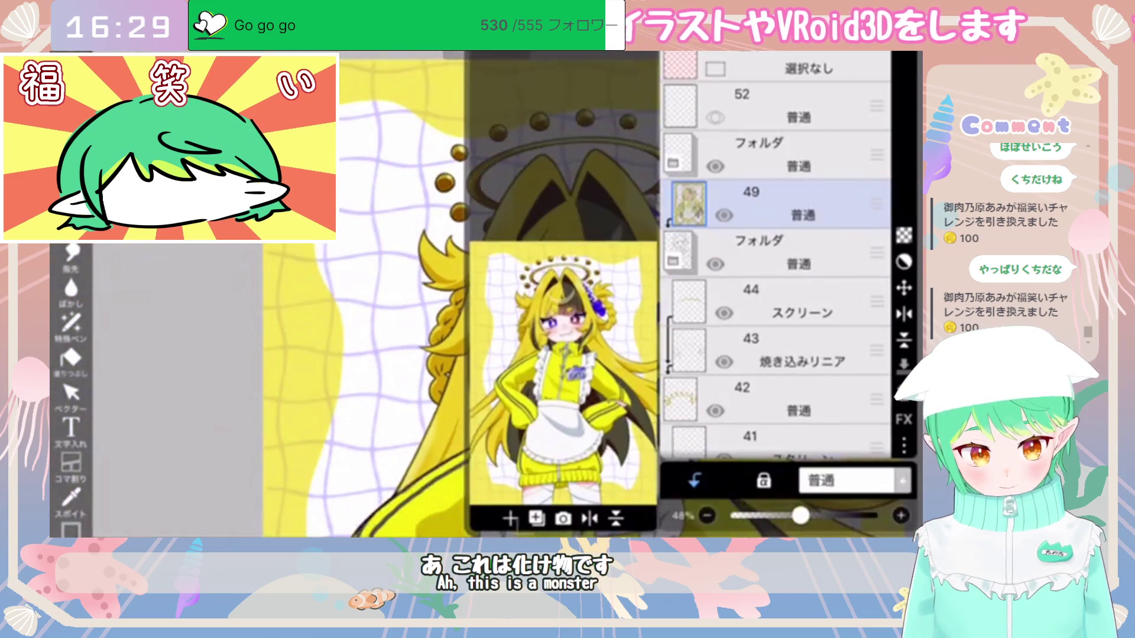
Step: Set the new layer to Multiply blending and pick a deep saturated red
click(845, 481)
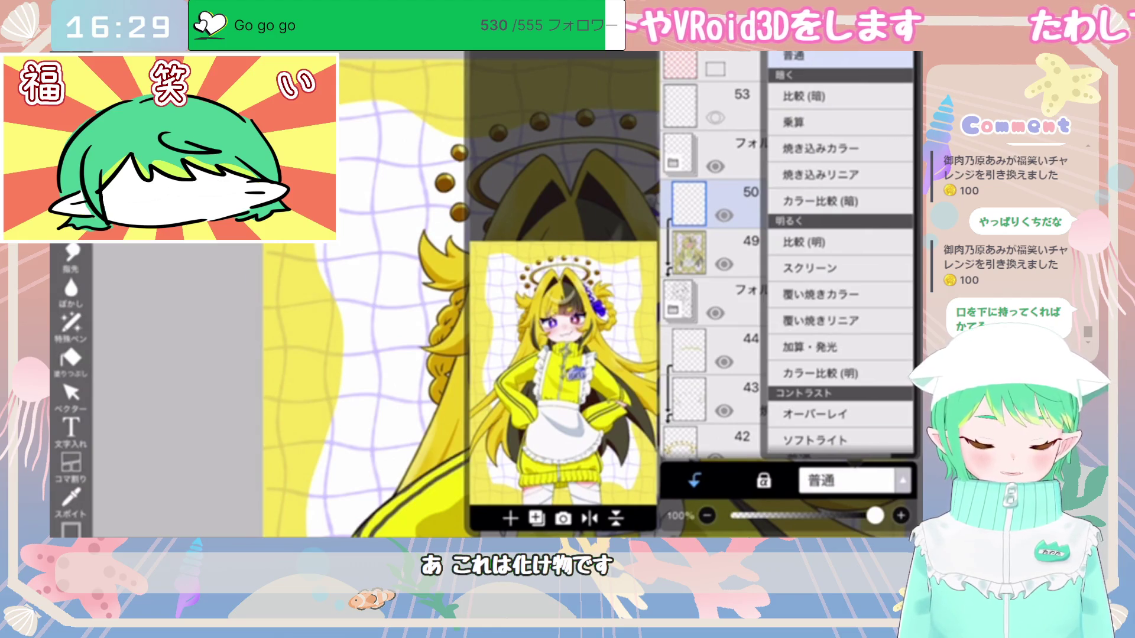
click(794, 122)
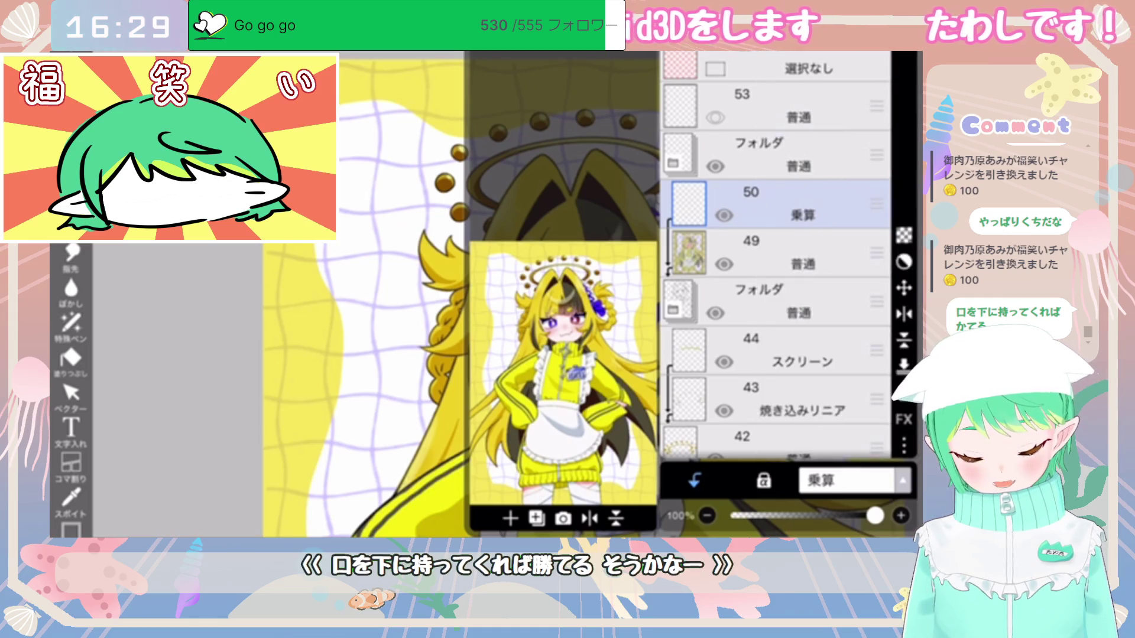
click(845, 480)
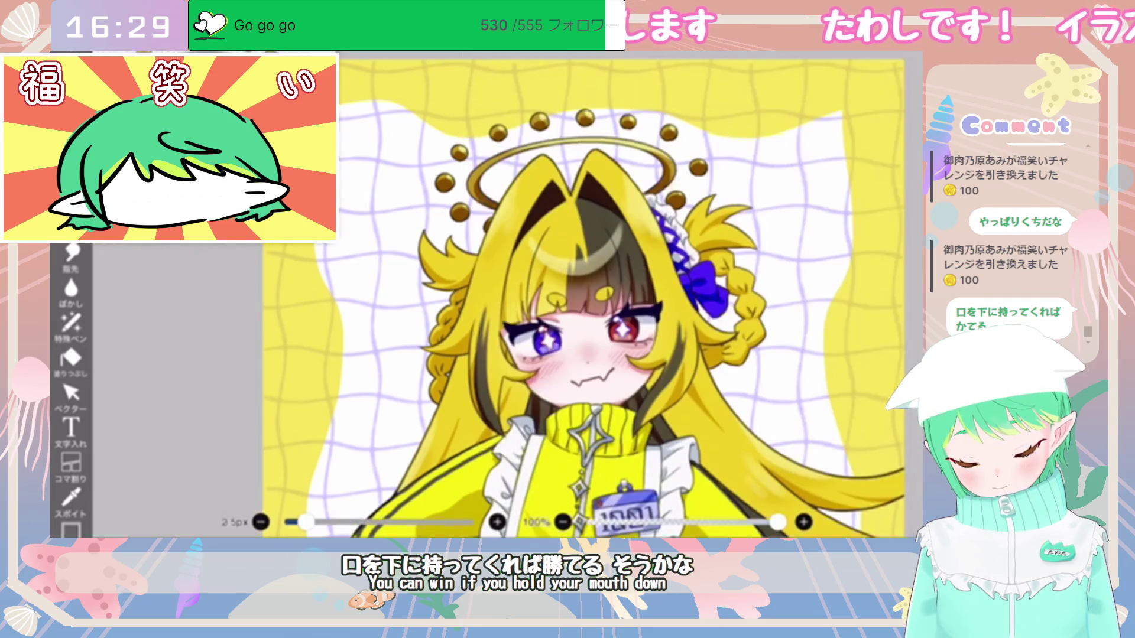
click(542, 223)
click(583, 201)
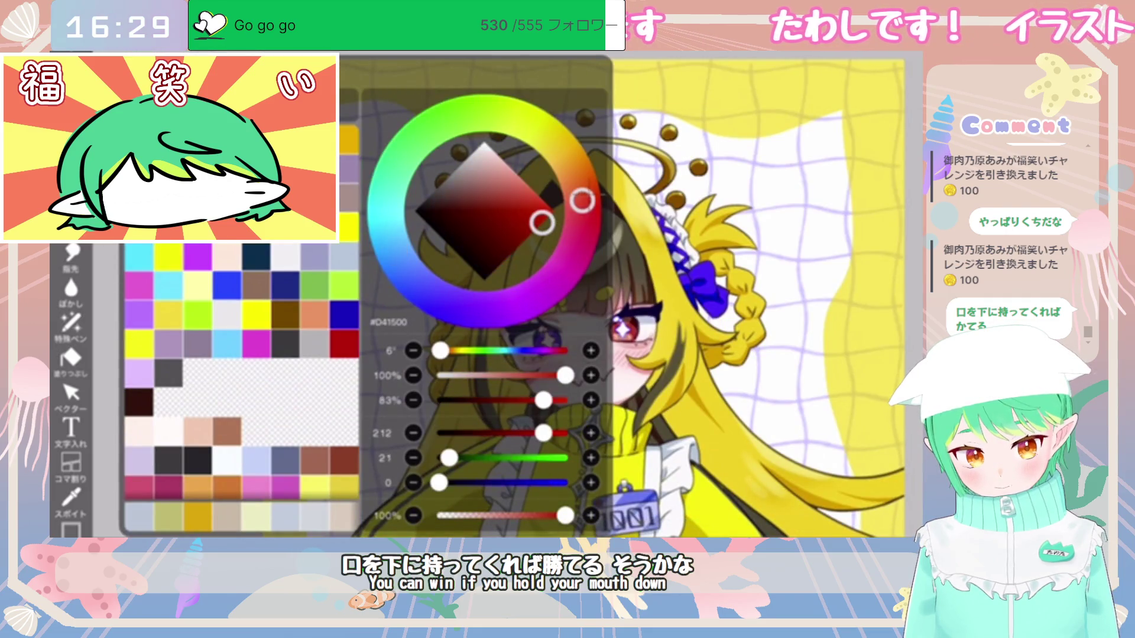
Step: Fine-tune the red, enlarge the brush slightly and sample the hair's yellow
drag(581, 197, 583, 216)
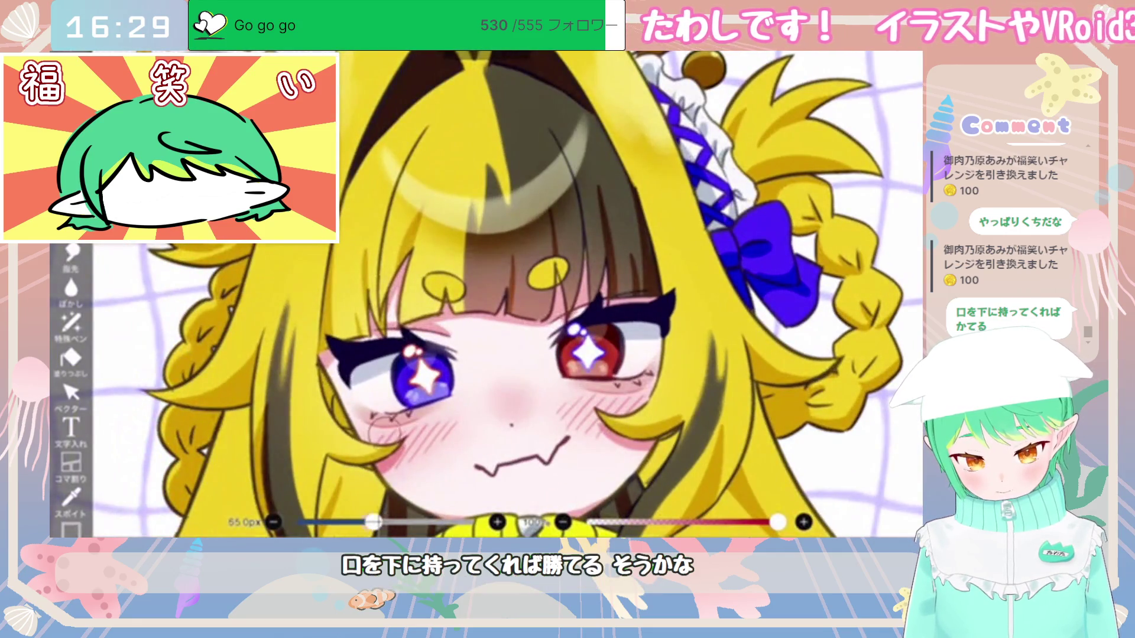
drag(373, 522, 375, 522)
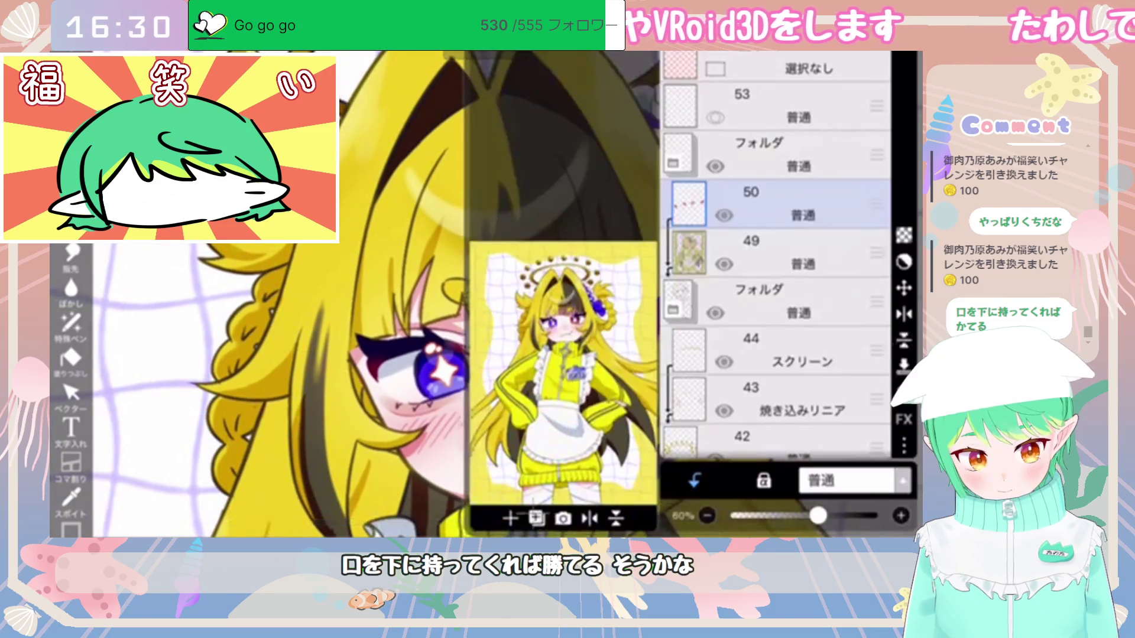
drag(662, 201, 637, 172)
scroll(553, 341, up, 3)
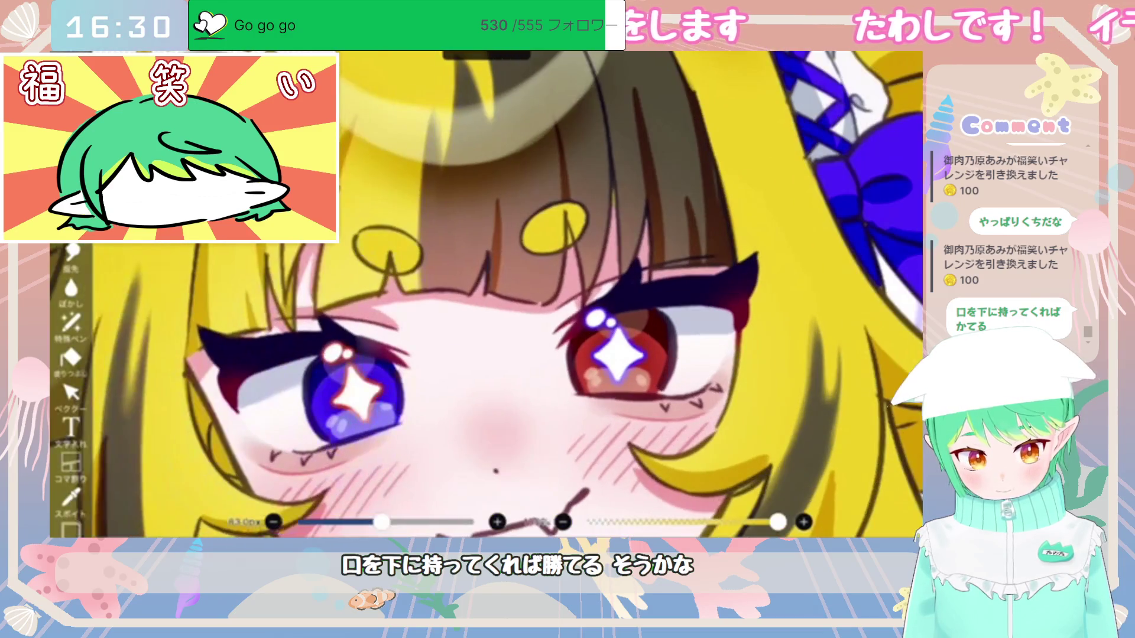
Step: Paint yellow over both eyes' upper lashes and fade the layer to 34% opacity
mouse_move(649, 290)
mouse_down()
mouse_move(659, 289)
mouse_move(632, 310)
mouse_up()
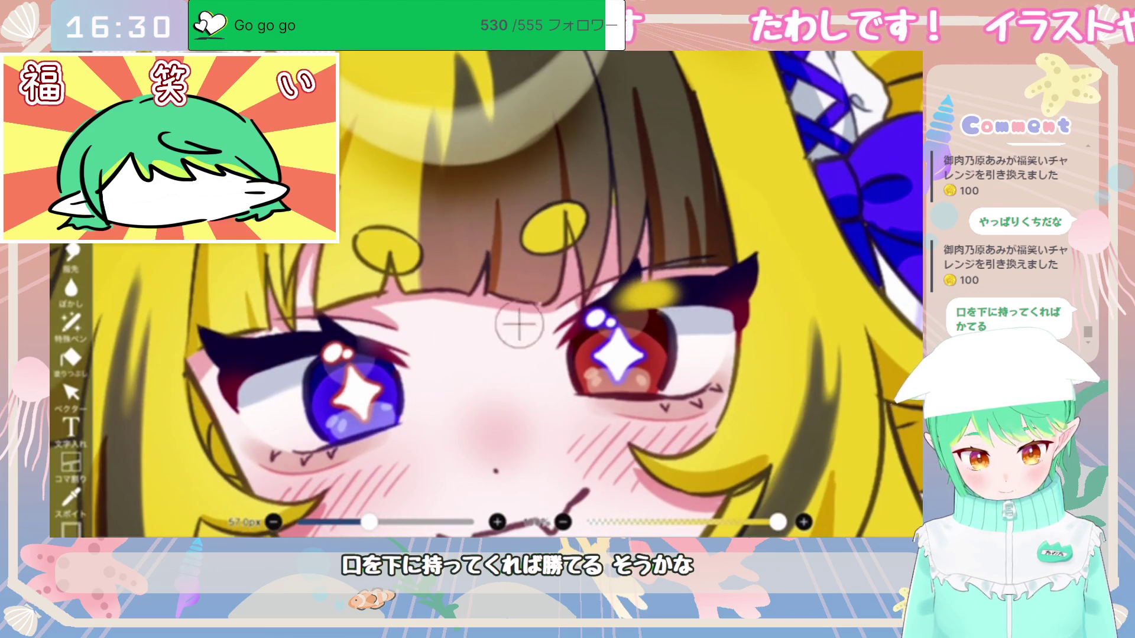
mouse_move(296, 345)
mouse_down()
mouse_move(305, 340)
mouse_move(279, 354)
mouse_up()
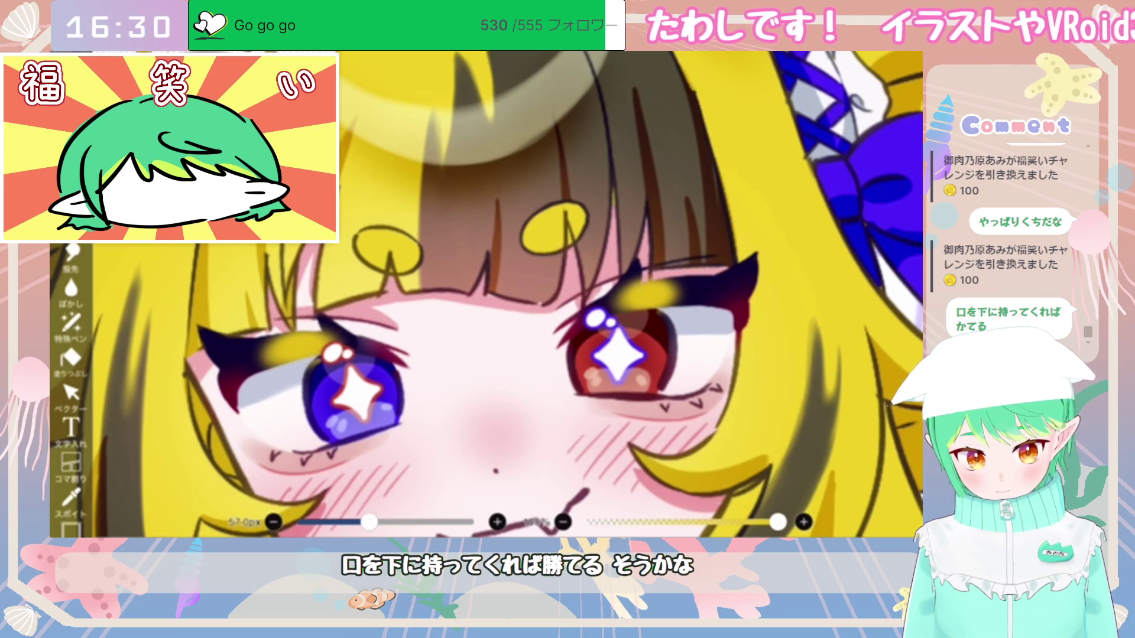
drag(677, 337, 618, 305)
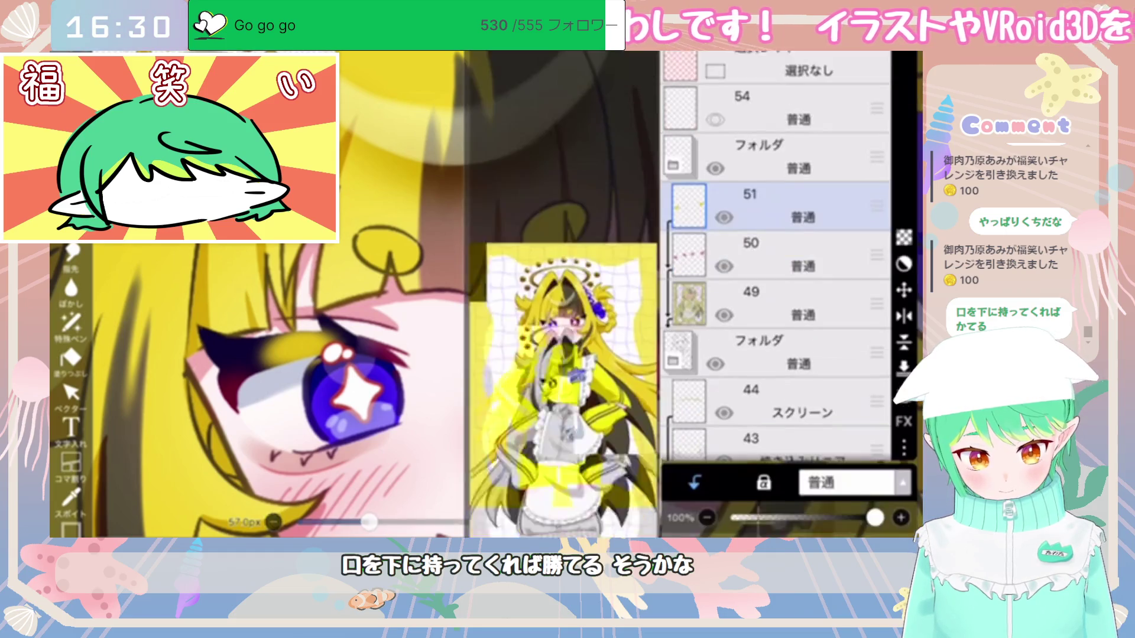
drag(828, 516, 780, 515)
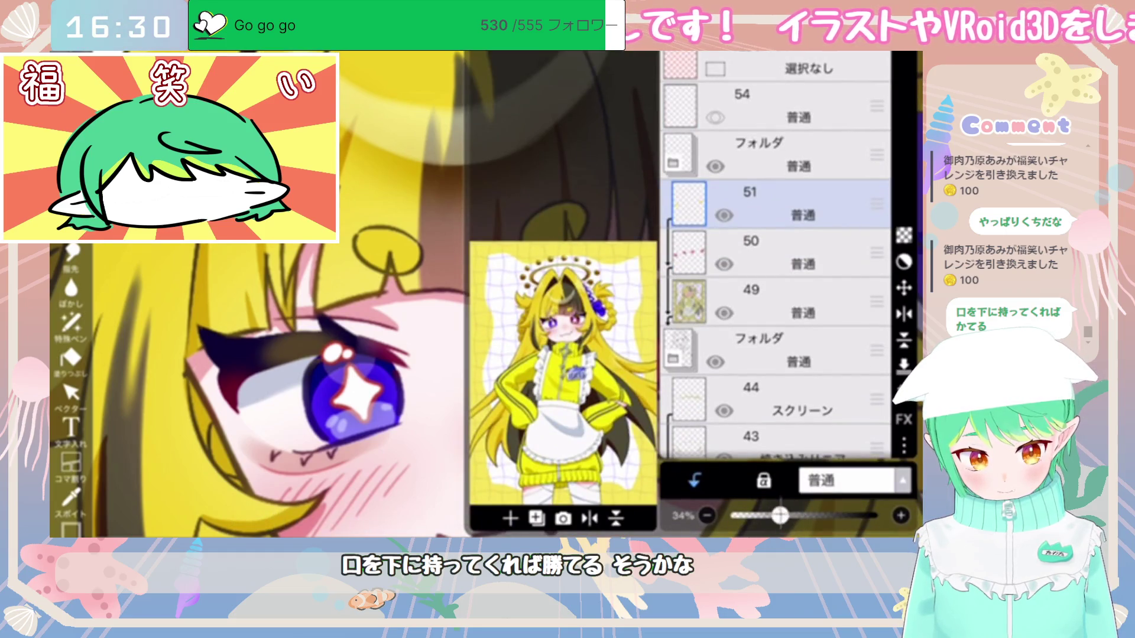
Step: Add a layer at 49% opacity and paint a short yellow stroke over the eyelash
scroll(485, 295, down, 5)
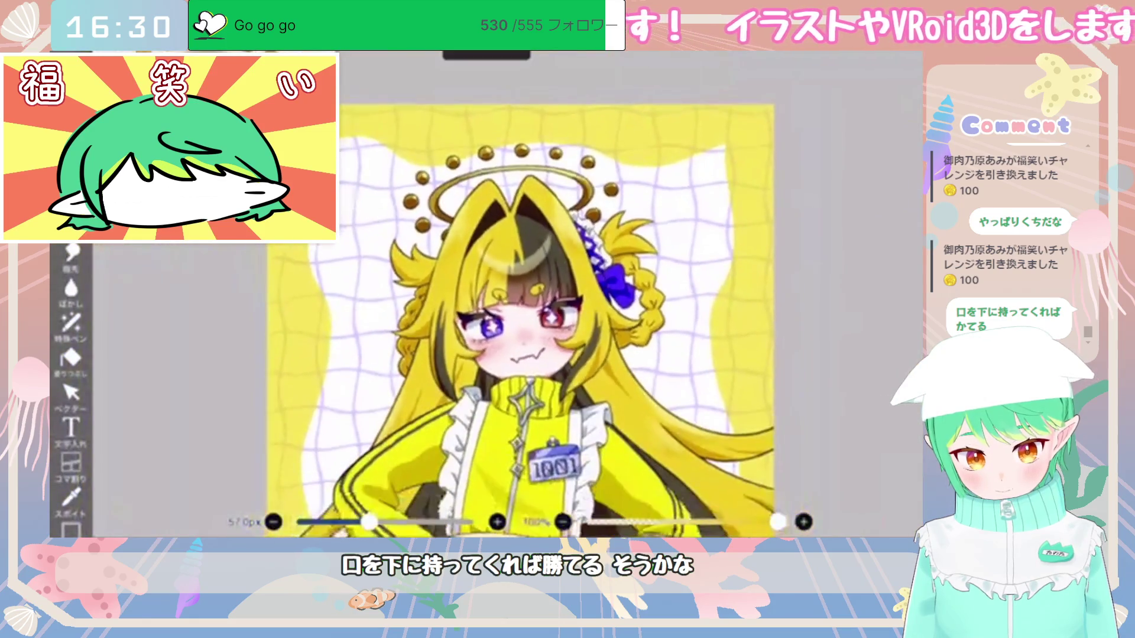
scroll(520, 319, down, 3)
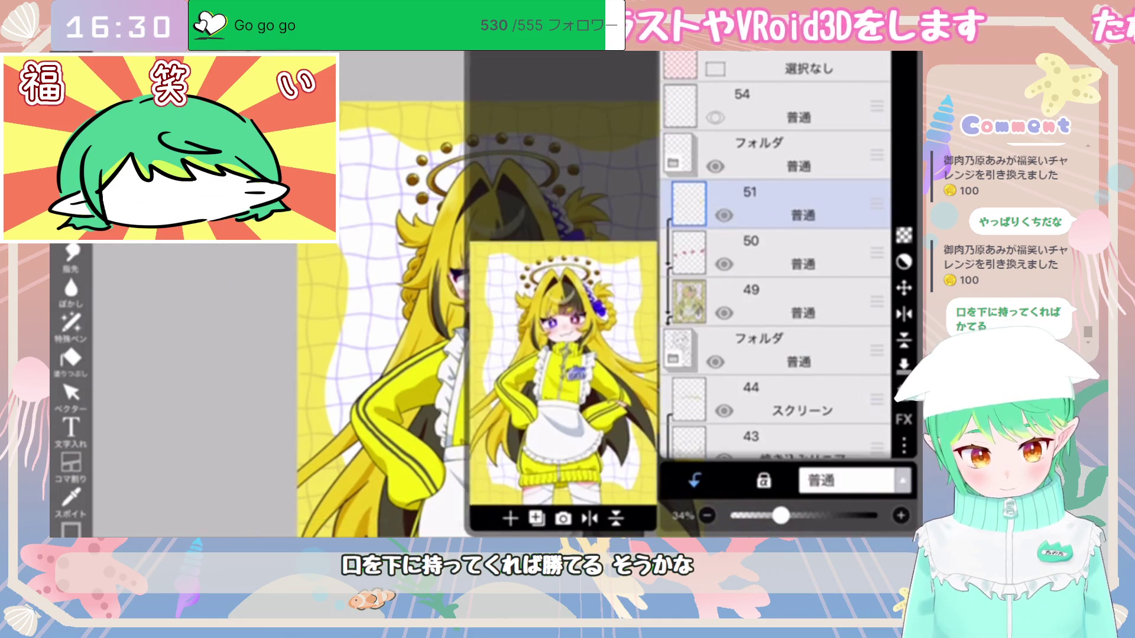
click(511, 518)
drag(877, 516, 803, 516)
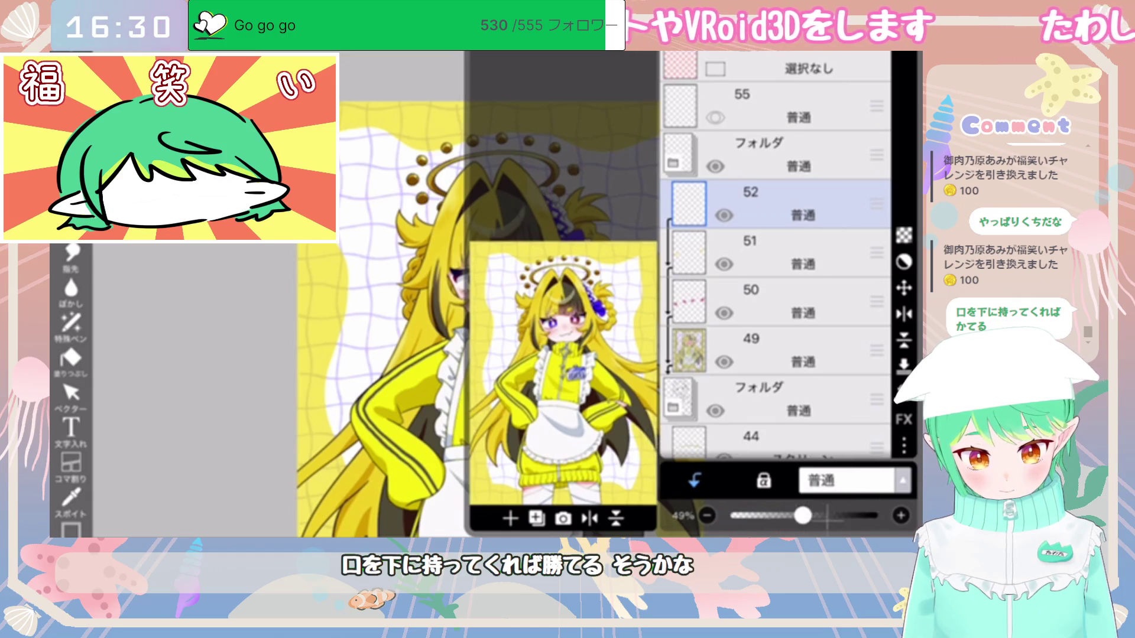
scroll(484, 296, up, 5)
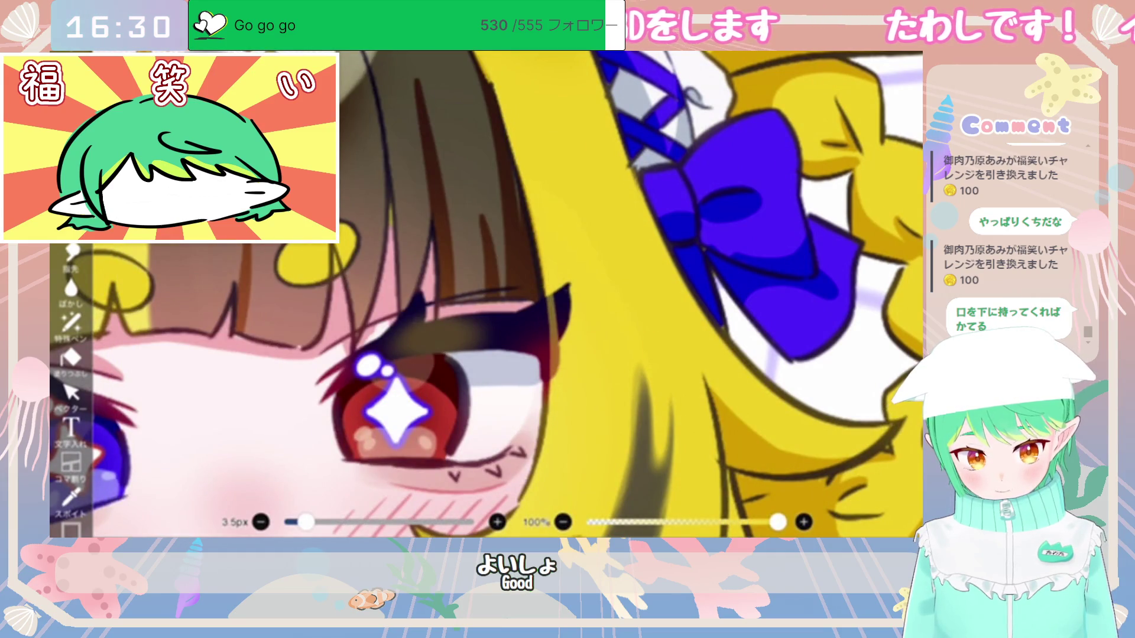
scroll(484, 295, down, 5)
scroll(532, 355, up, 6)
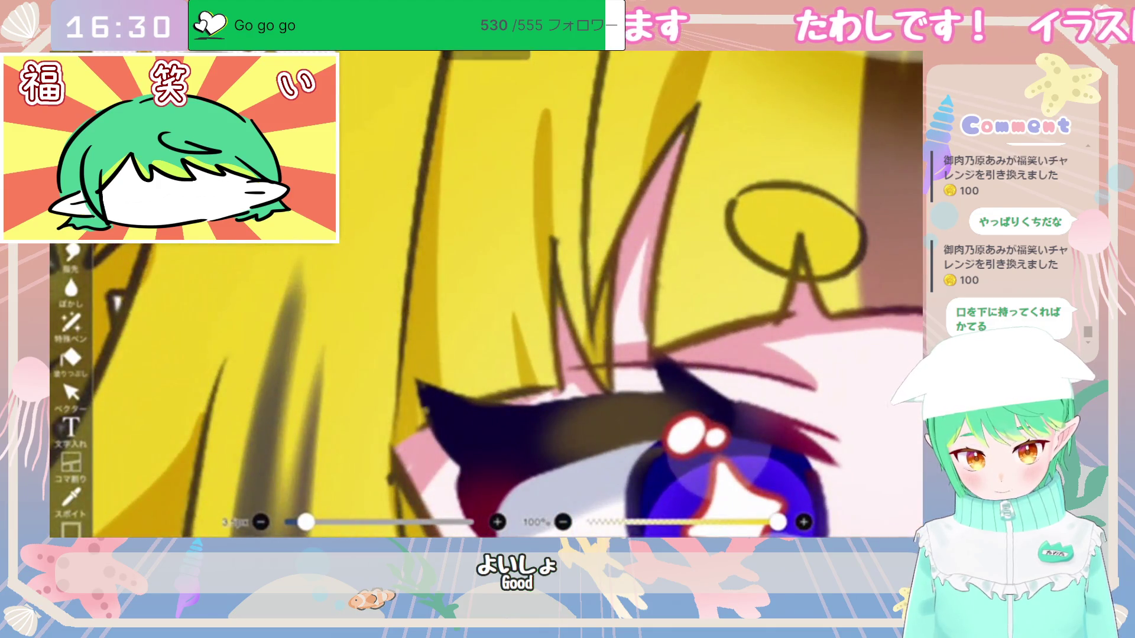
drag(426, 419, 465, 399)
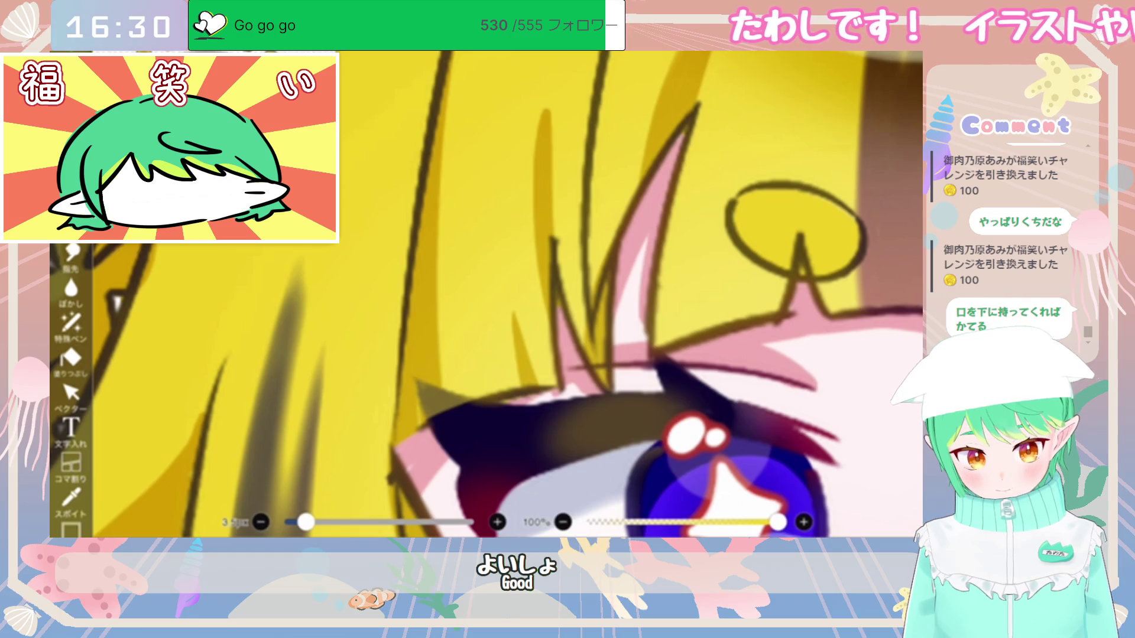
Step: Add empty layer 53 above layer 52 and sample the hair colour
scroll(484, 296, down, 6)
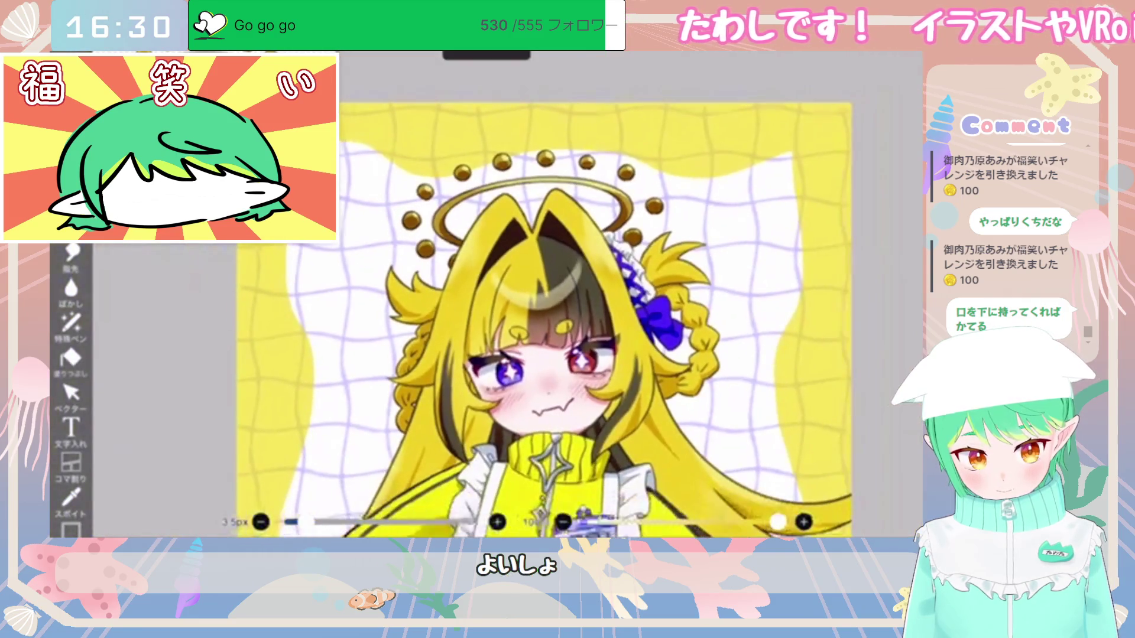
scroll(509, 320, down, 2)
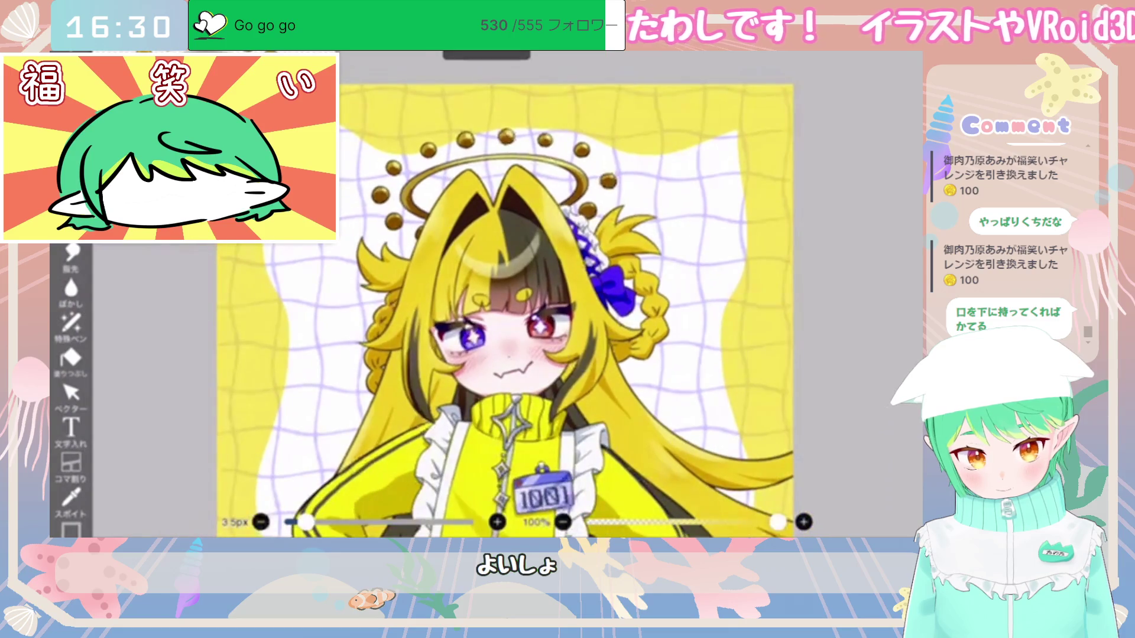
scroll(479, 308, down, 1)
scroll(496, 308, down, 2)
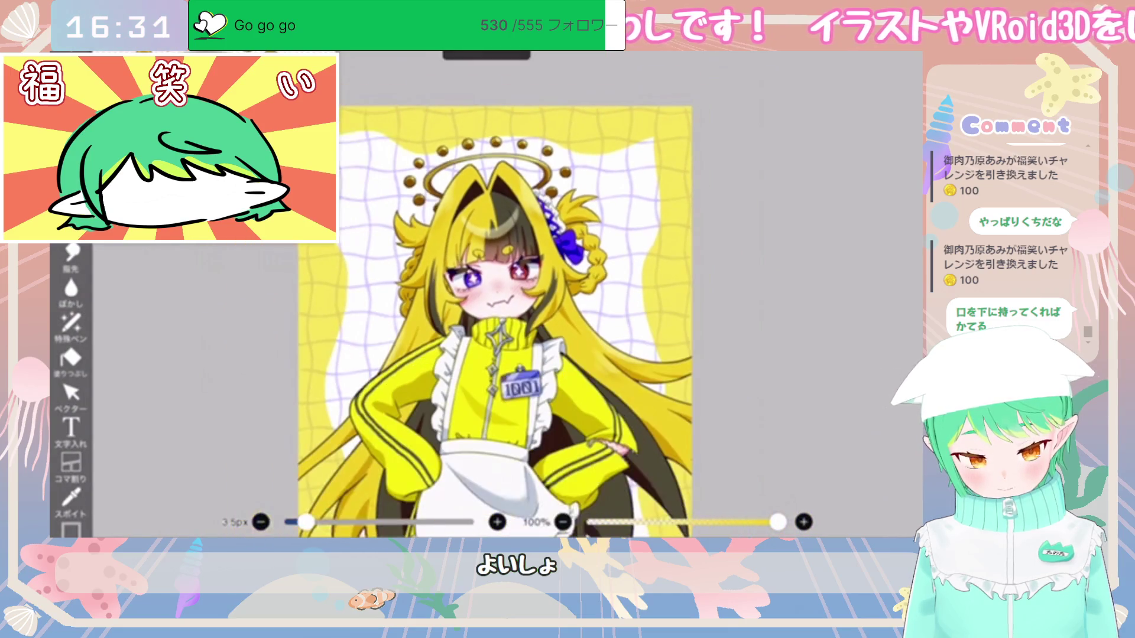
scroll(497, 296, down, 4)
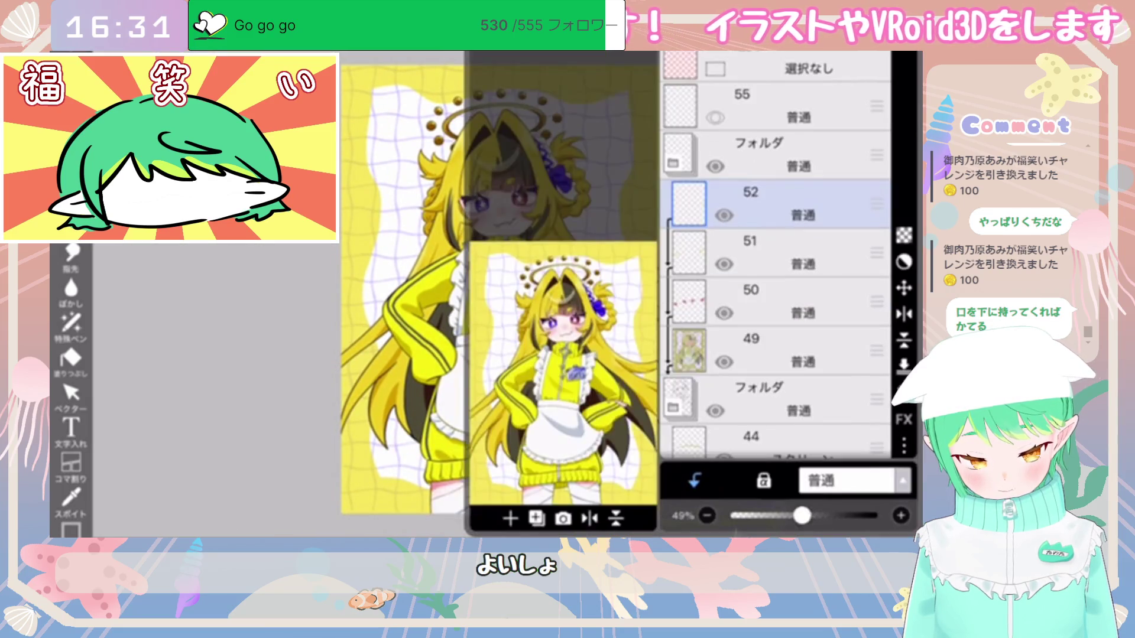
click(509, 518)
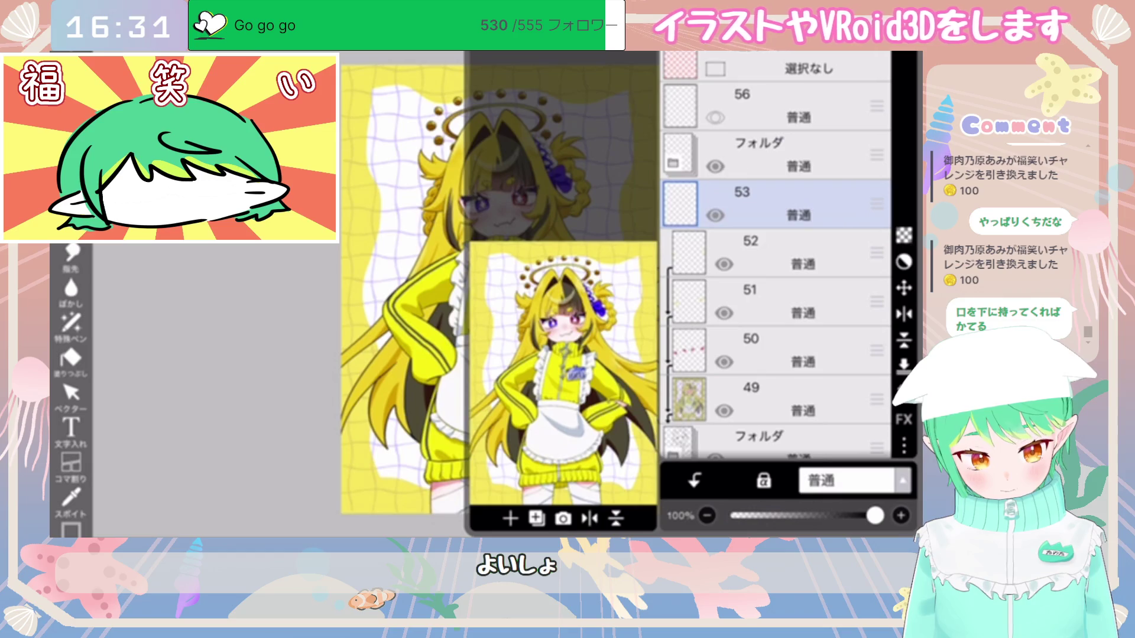
scroll(484, 296, up, 6)
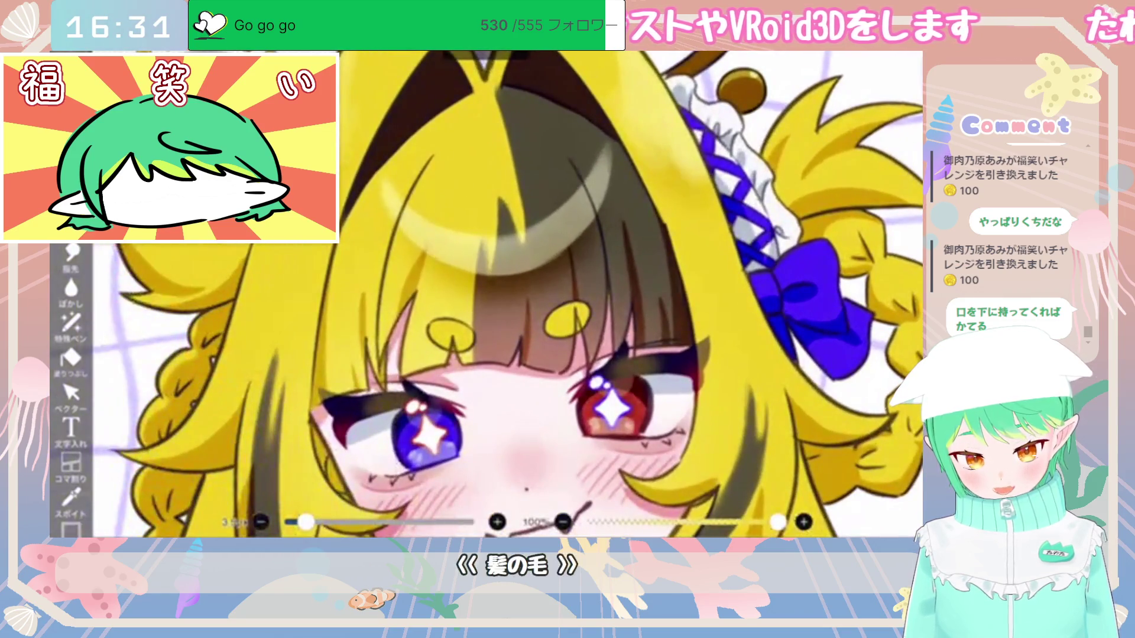
click(71, 495)
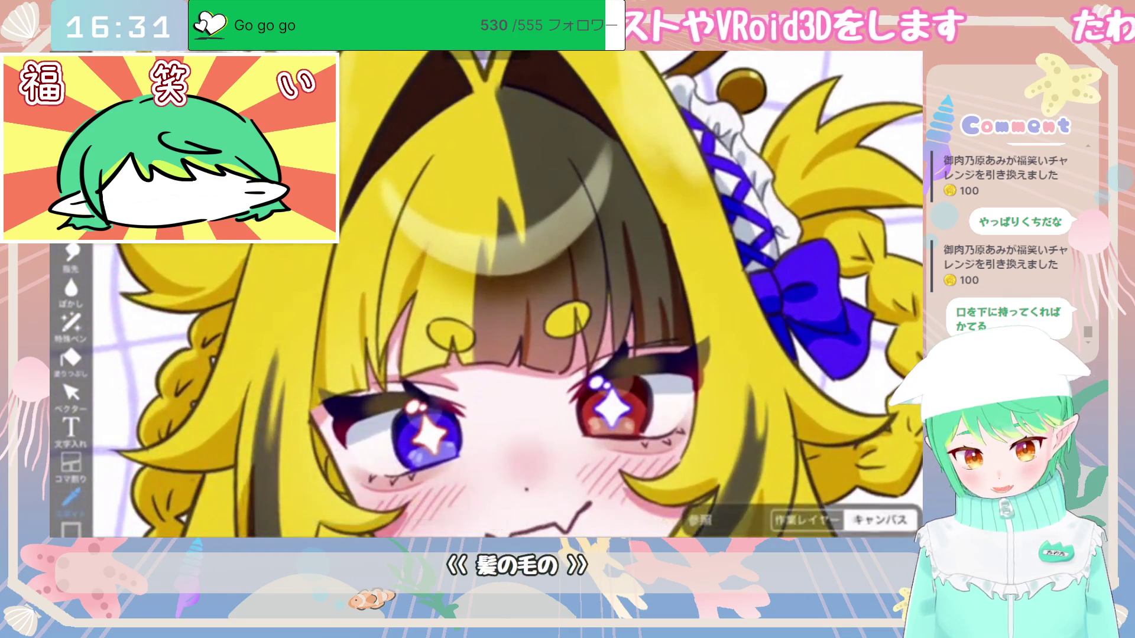
click(498, 172)
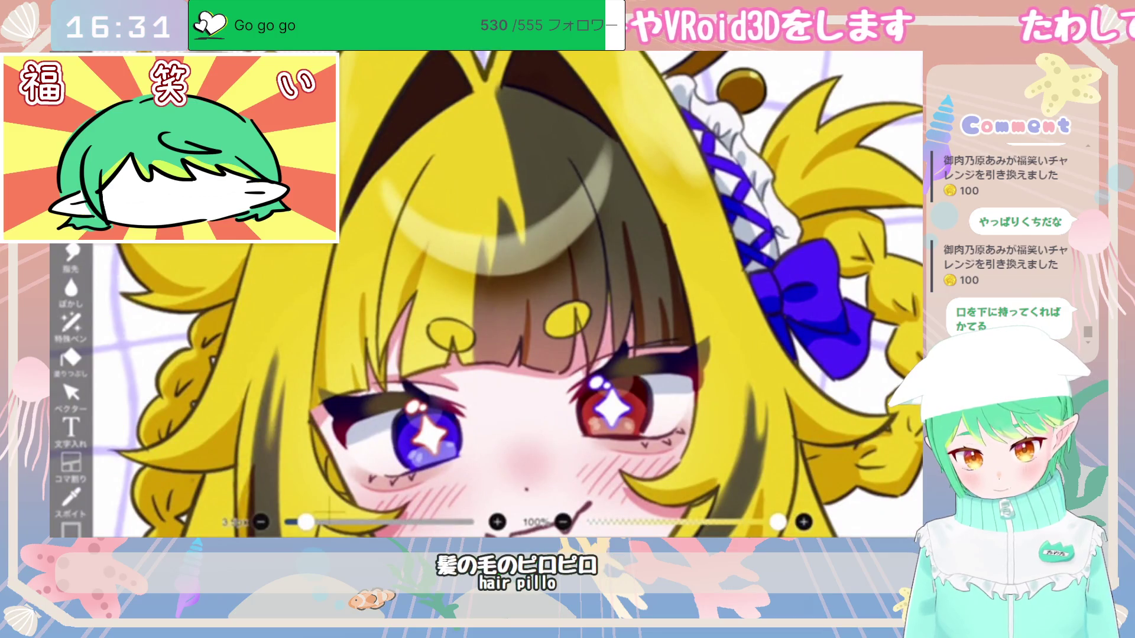
Step: Try yellow hair strands across the bangs, undoing each one
key(ctrl+z)
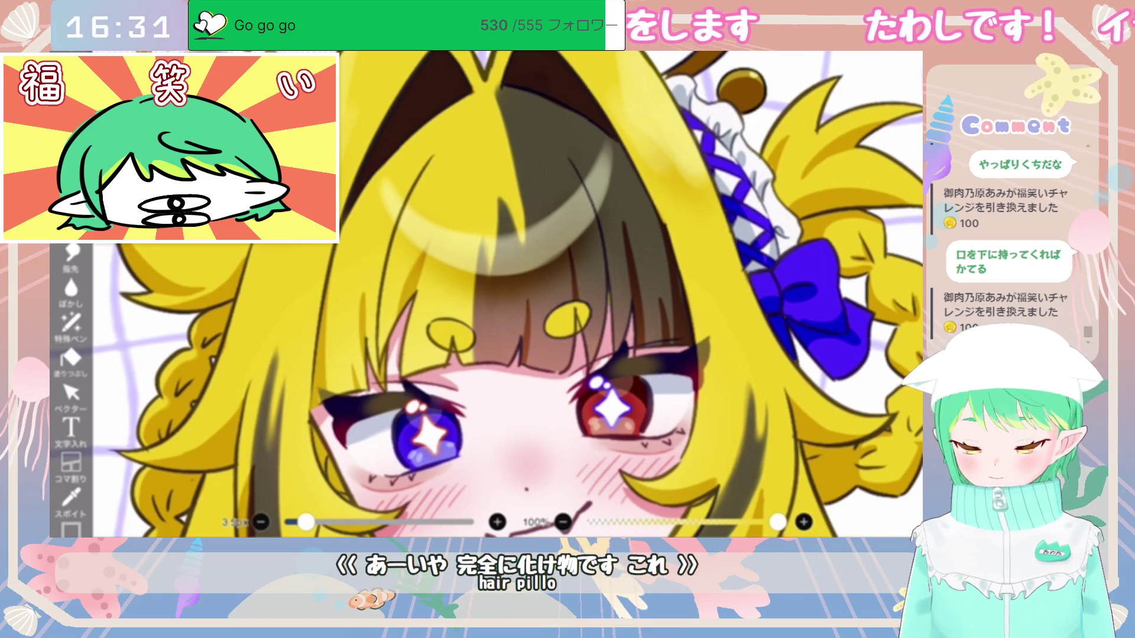
key(ctrl+z)
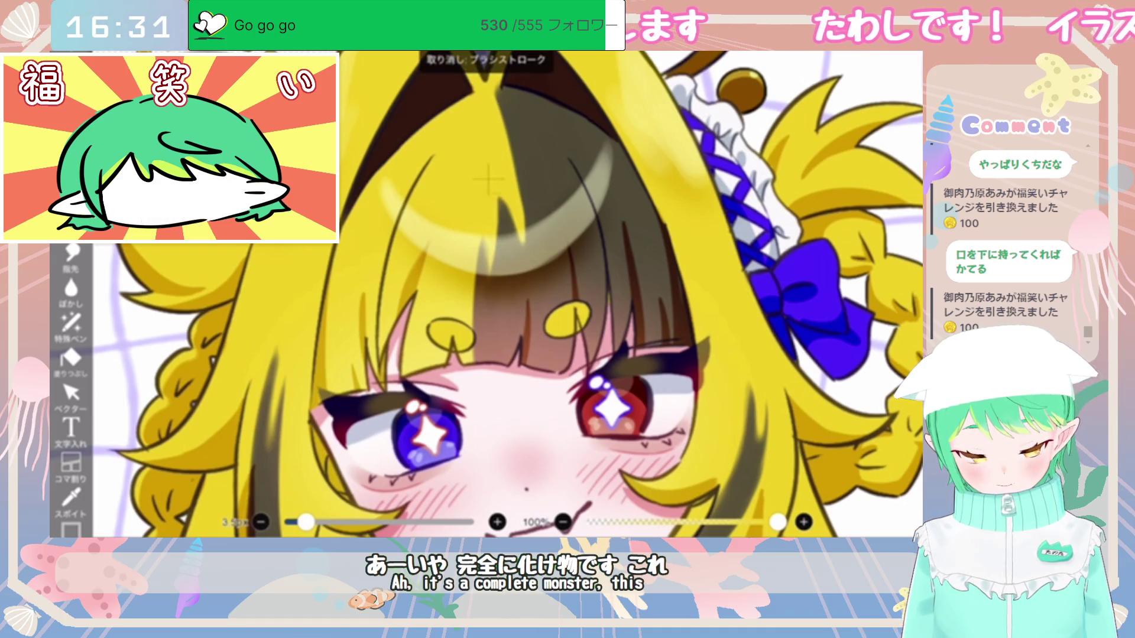
drag(488, 248, 559, 362)
key(ctrl+z)
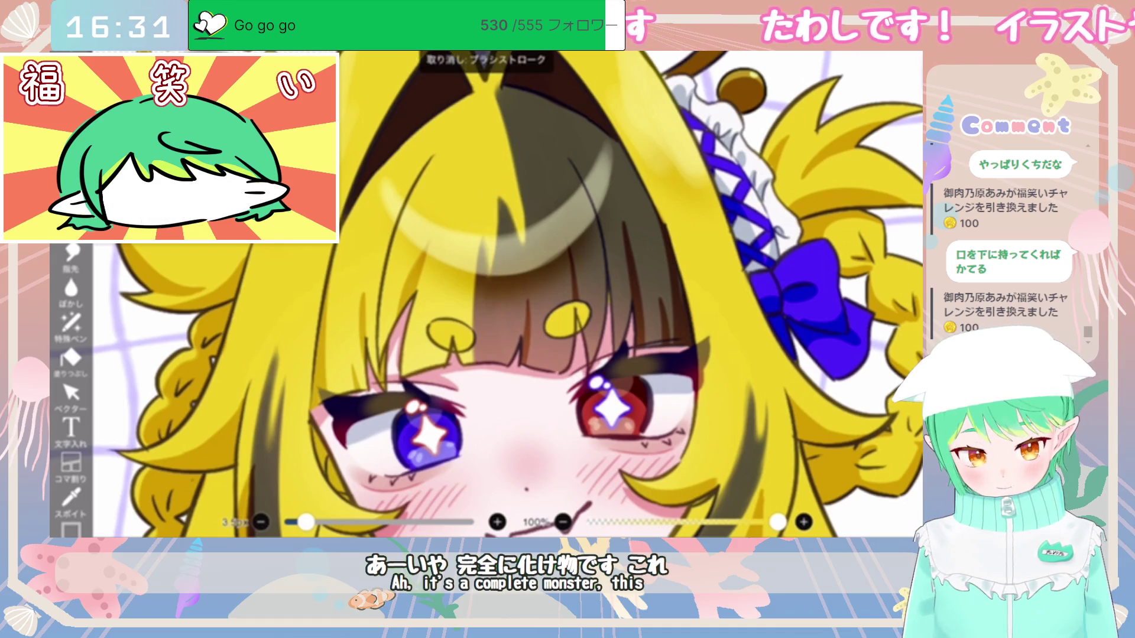
drag(489, 237, 558, 359)
key(ctrl+z)
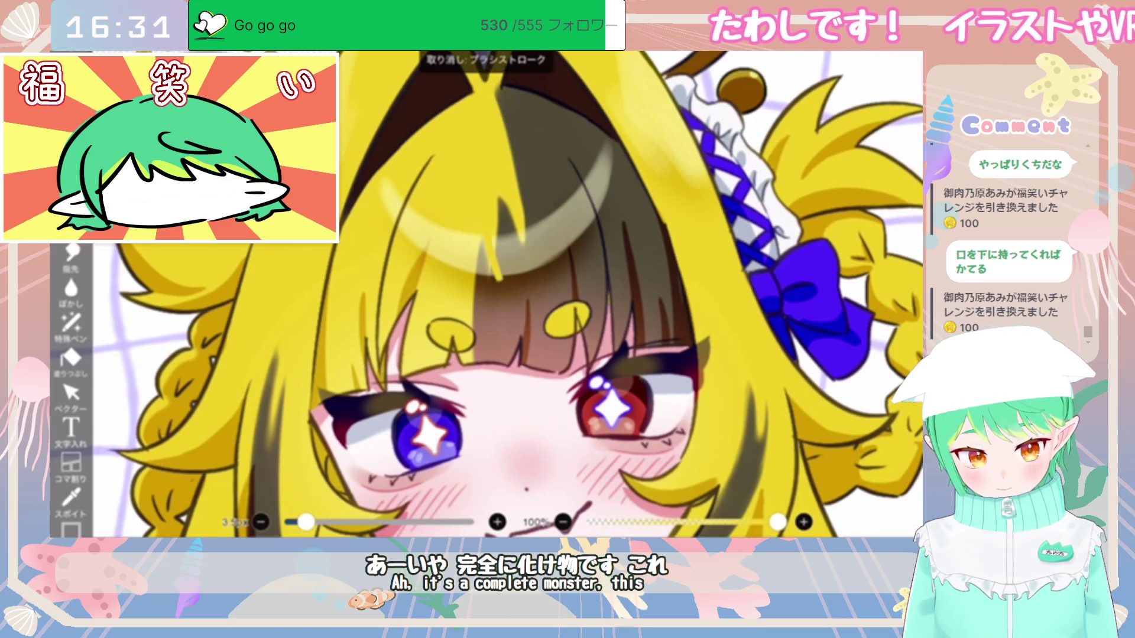
Step: Test a large soft eraser on the bangs and undo the eraser strokes
key(e)
scroll(490, 240, up, 5)
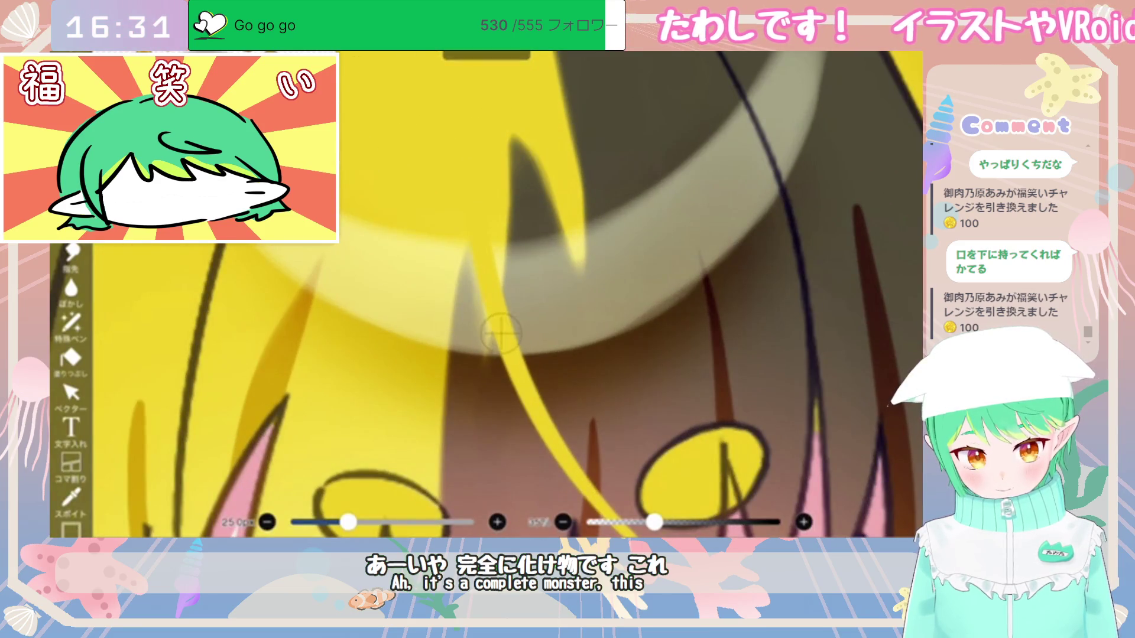
drag(529, 331, 527, 426)
key(ctrl+z)
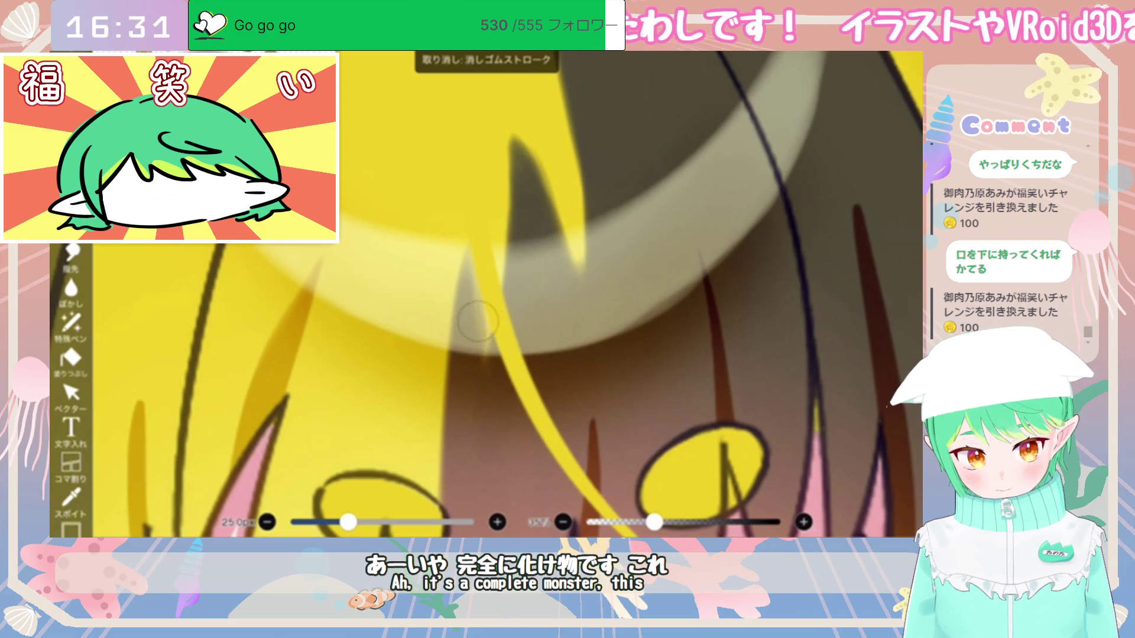
scroll(487, 326, down, 5)
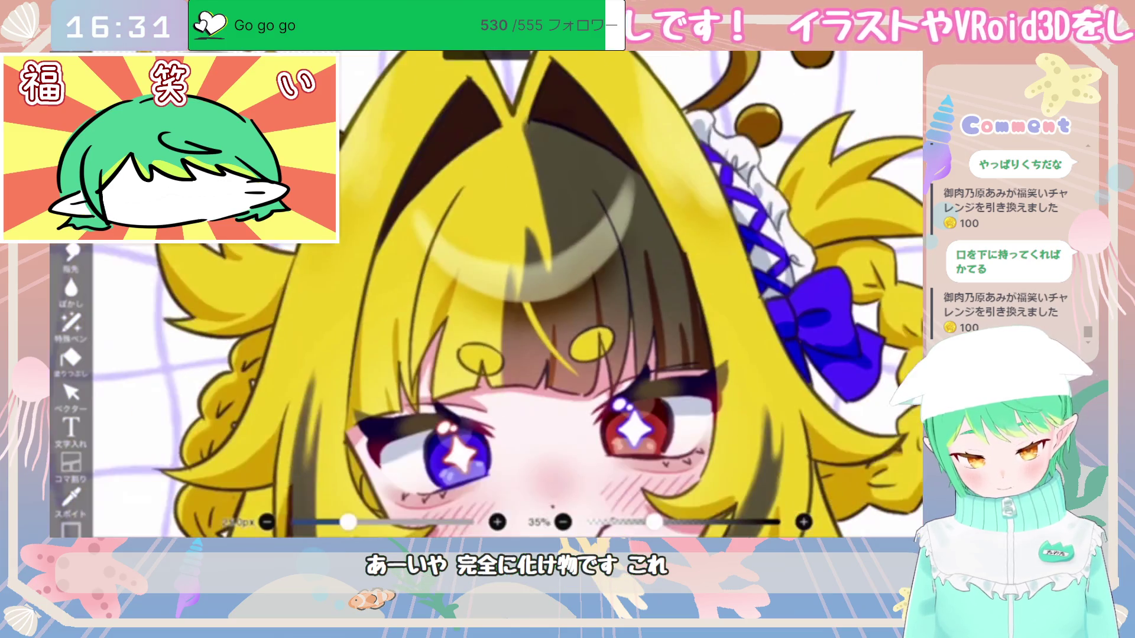
key(ctrl+z)
scroll(568, 372, down, 3)
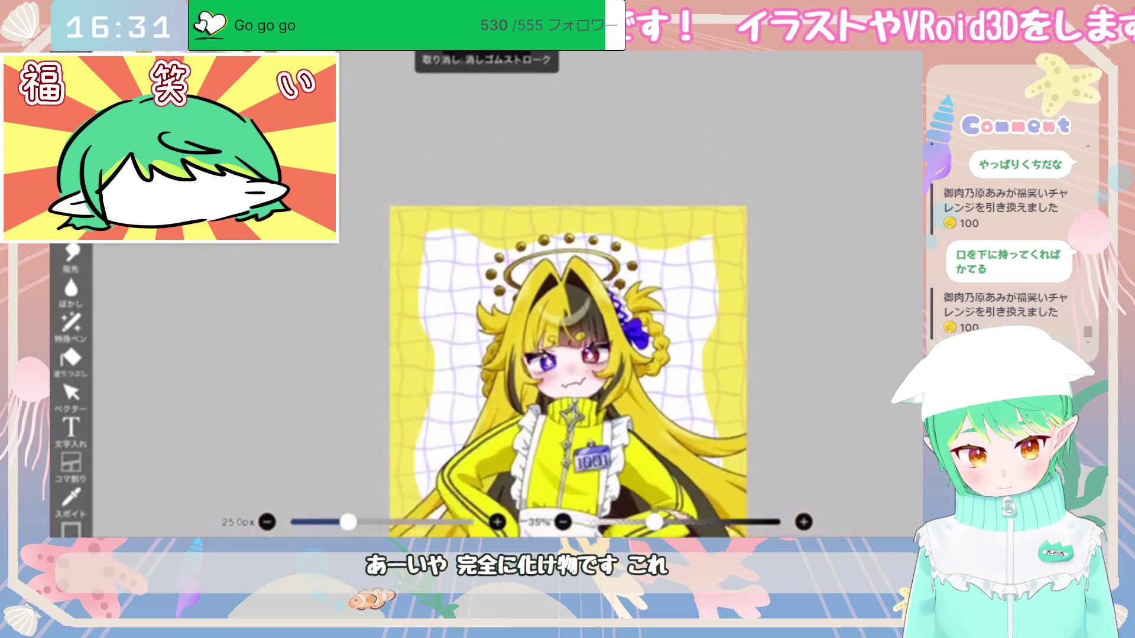
scroll(534, 385, up, 5)
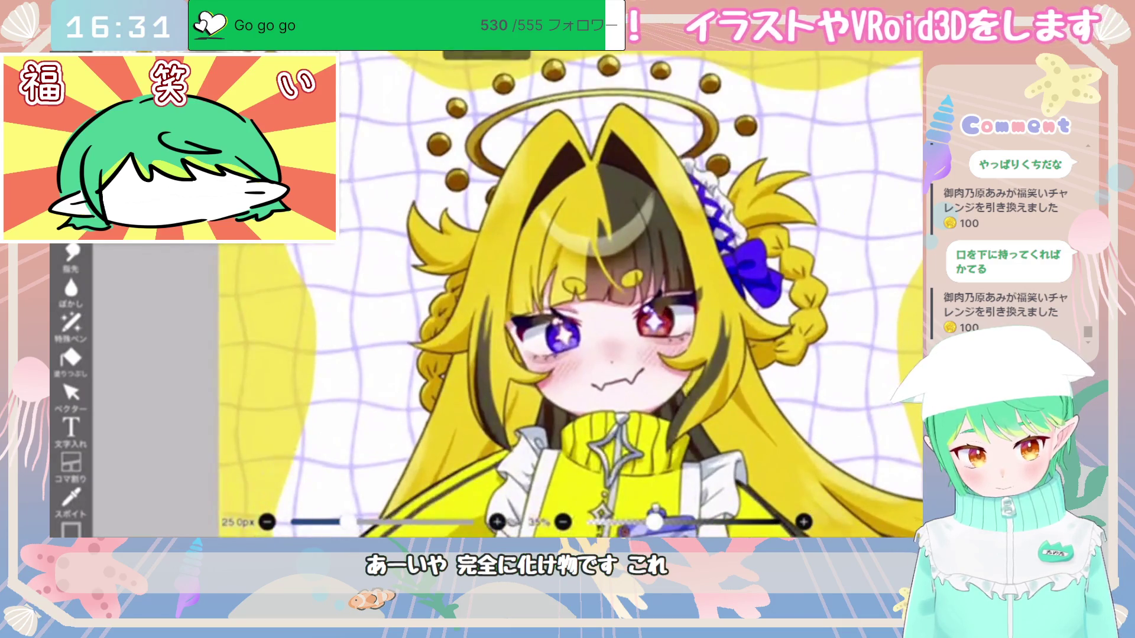
Step: Return to the thin pen with the yellow hair colour sampled from the drawing
key(b)
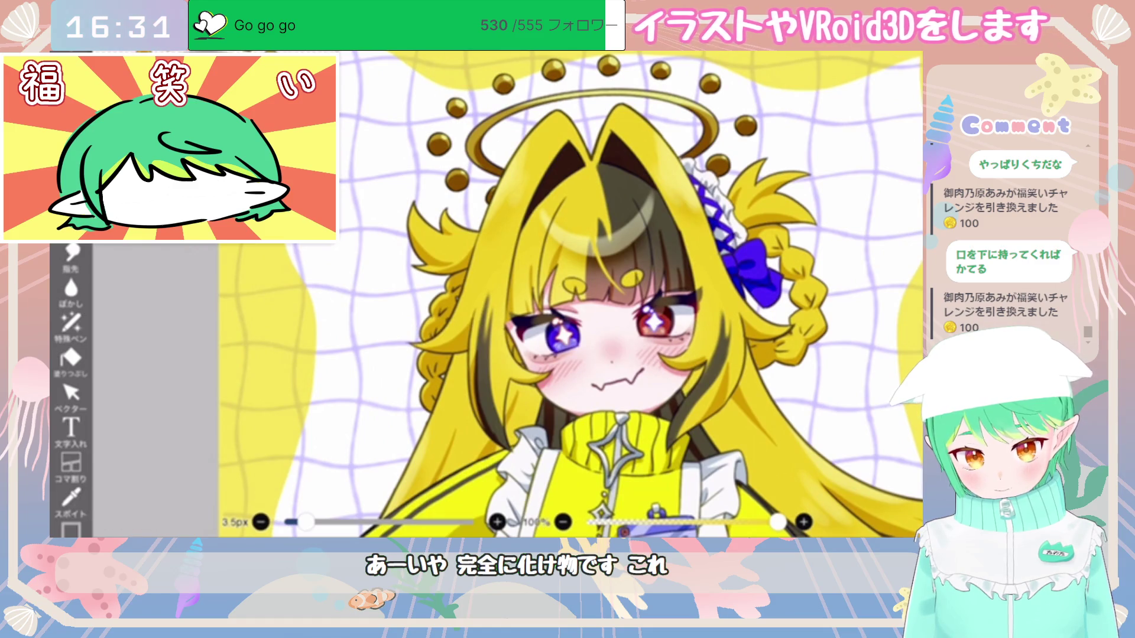
click(71, 499)
click(488, 279)
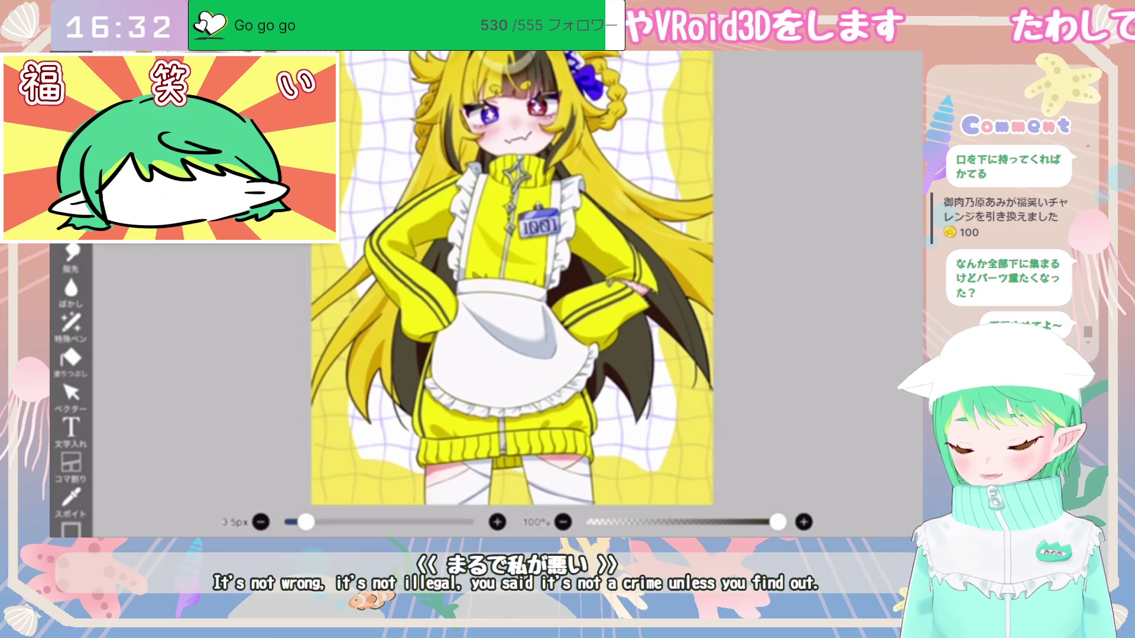
Step: Try a dark strand down the right-side hair, then undo it
scroll(488, 322, up, 5)
drag(487, 322, 487, 500)
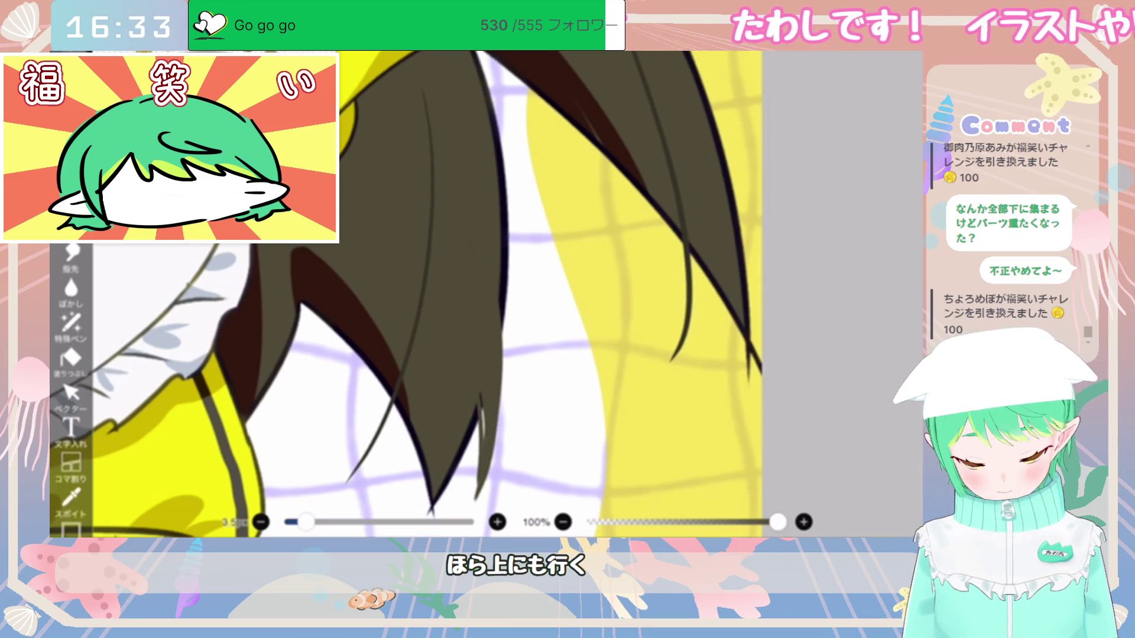
key(ctrl+z)
Step: Zoom in and out around the canvas to inspect the whole illustration
scroll(472, 497, down, 10)
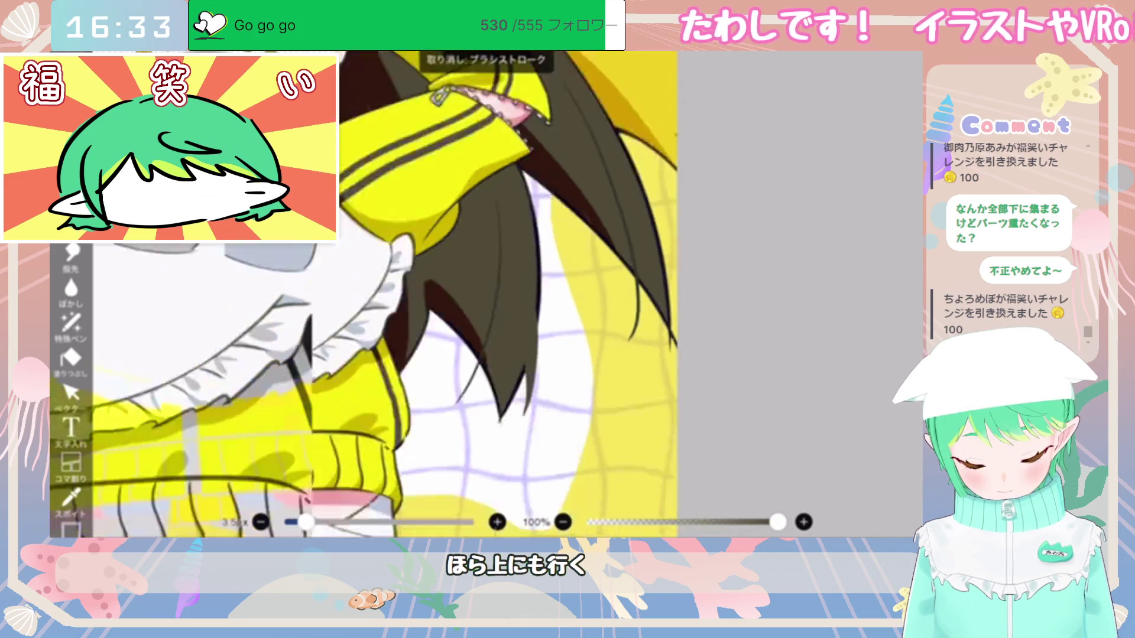
scroll(585, 316, up, 10)
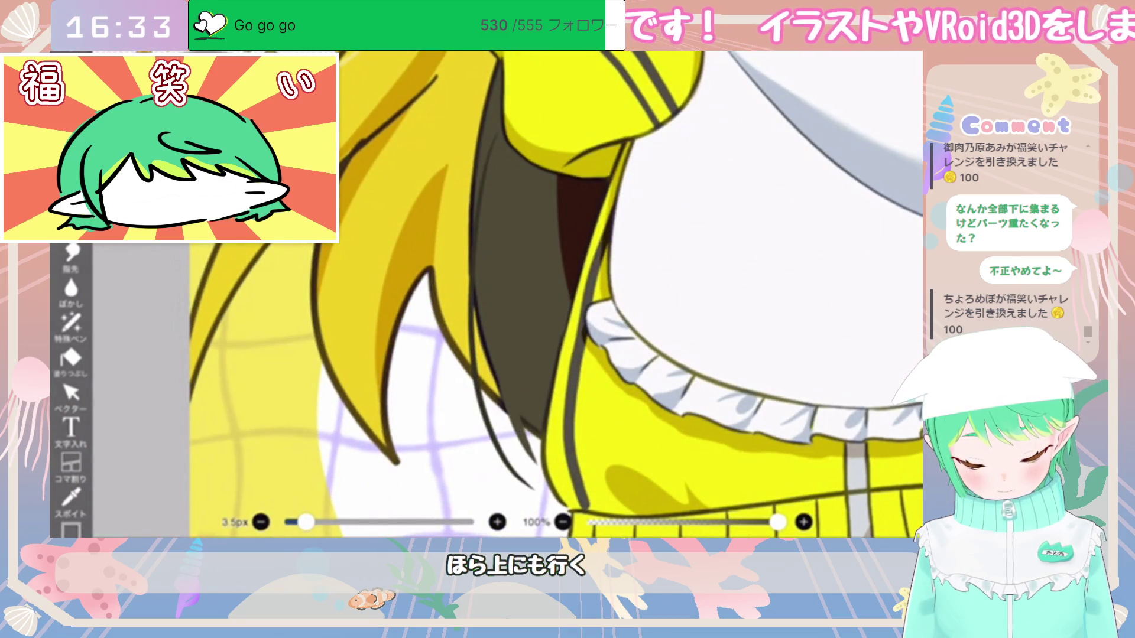
scroll(555, 296, up, 5)
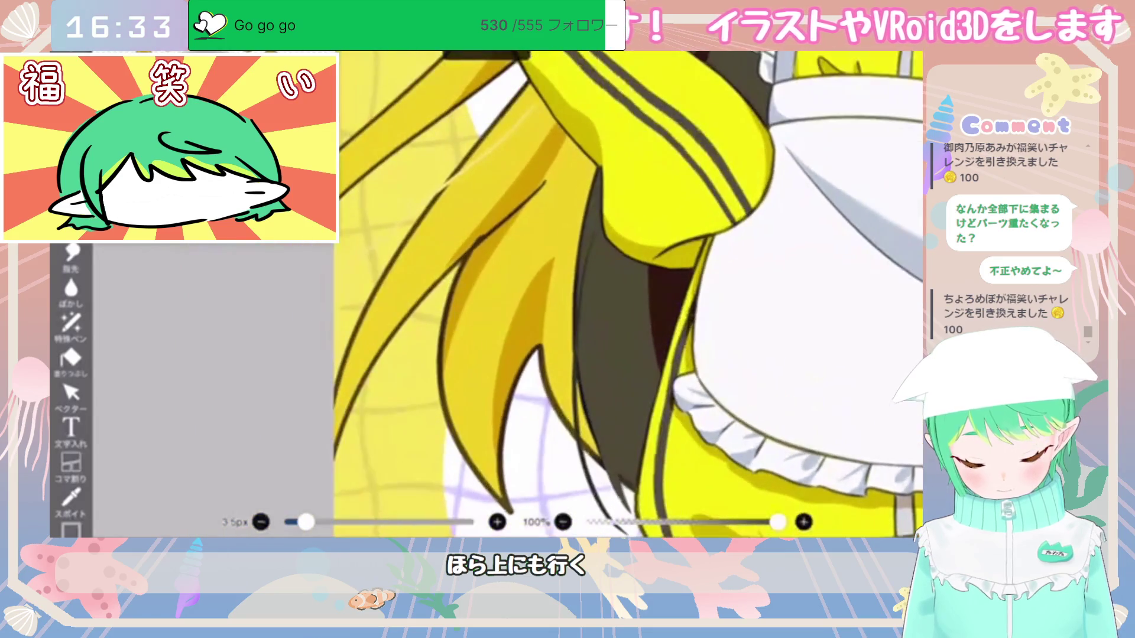
scroll(615, 295, up, 3)
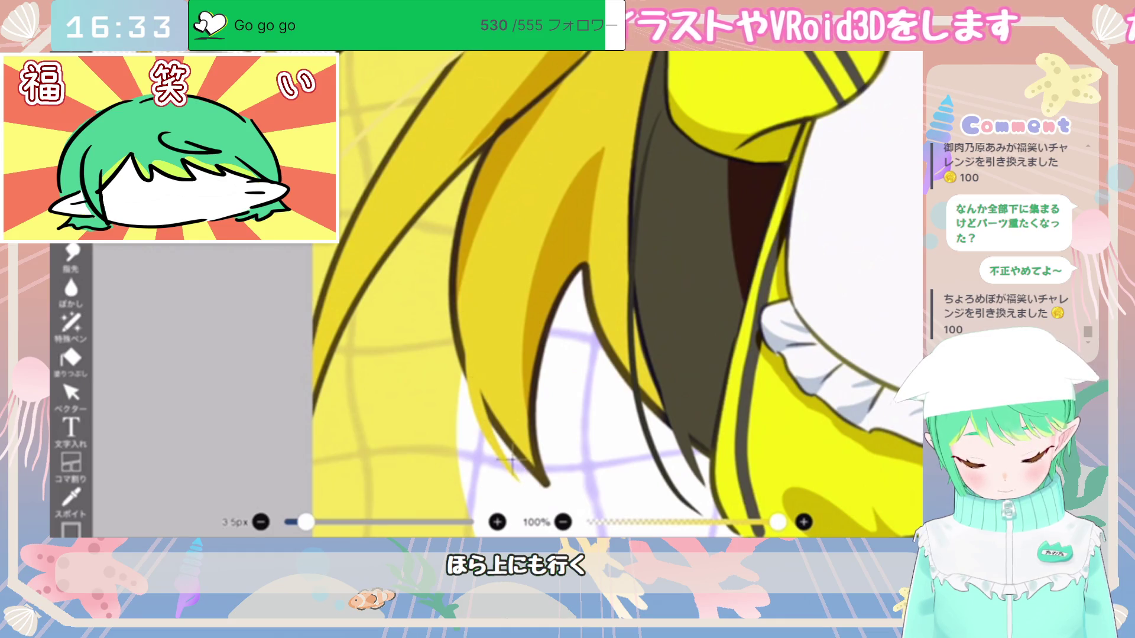
scroll(621, 296, down, 8)
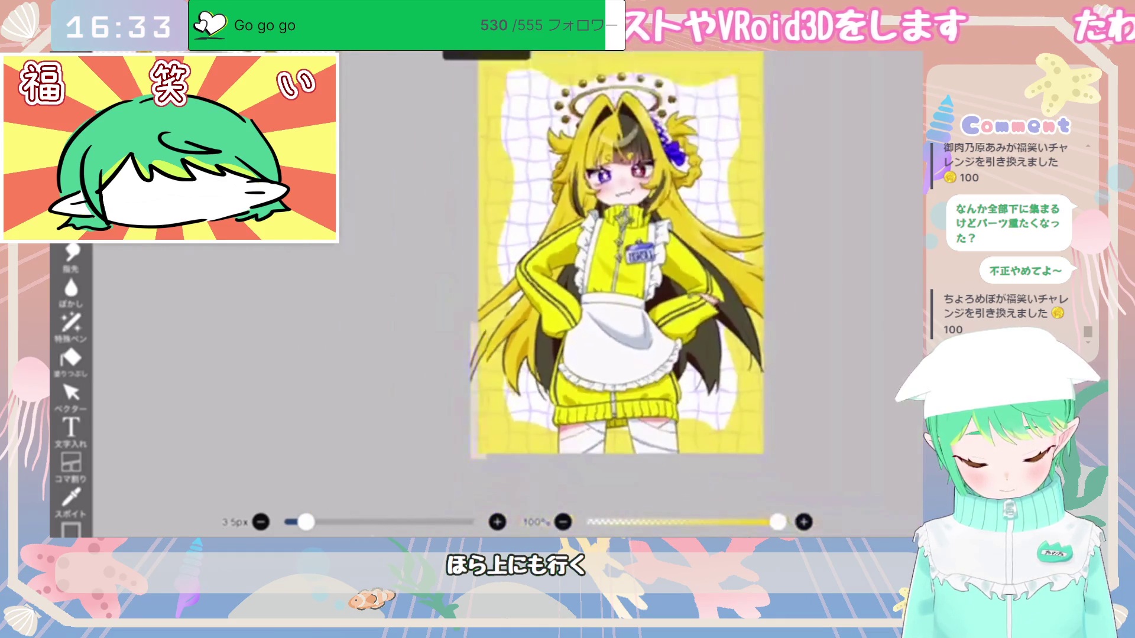
scroll(620, 254, up, 3)
scroll(555, 296, down, 6)
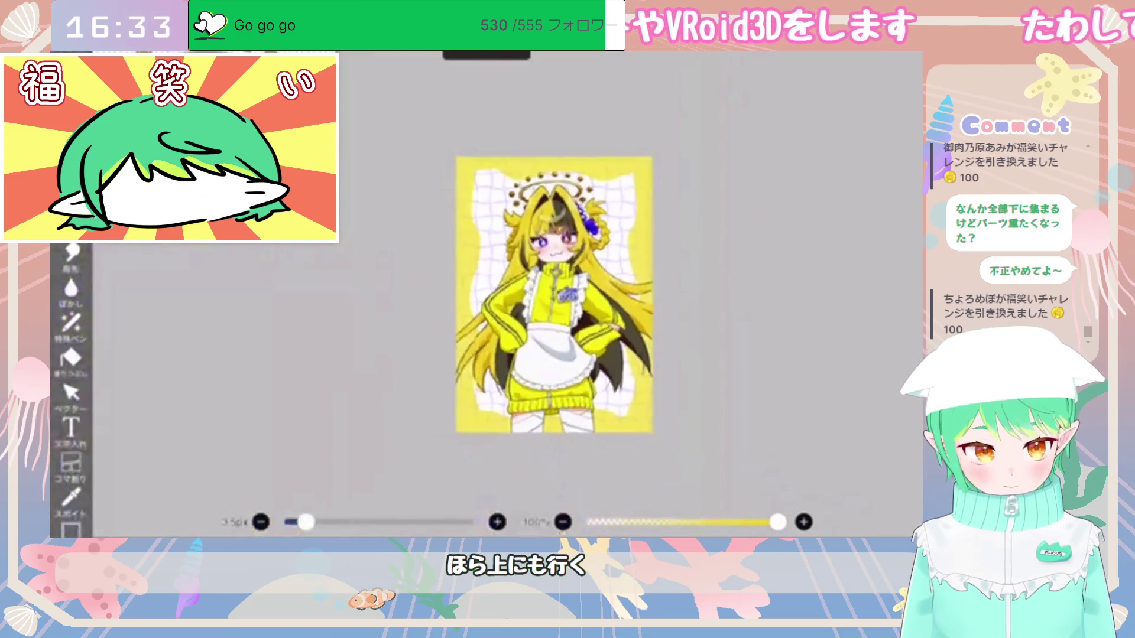
scroll(546, 316, up, 1)
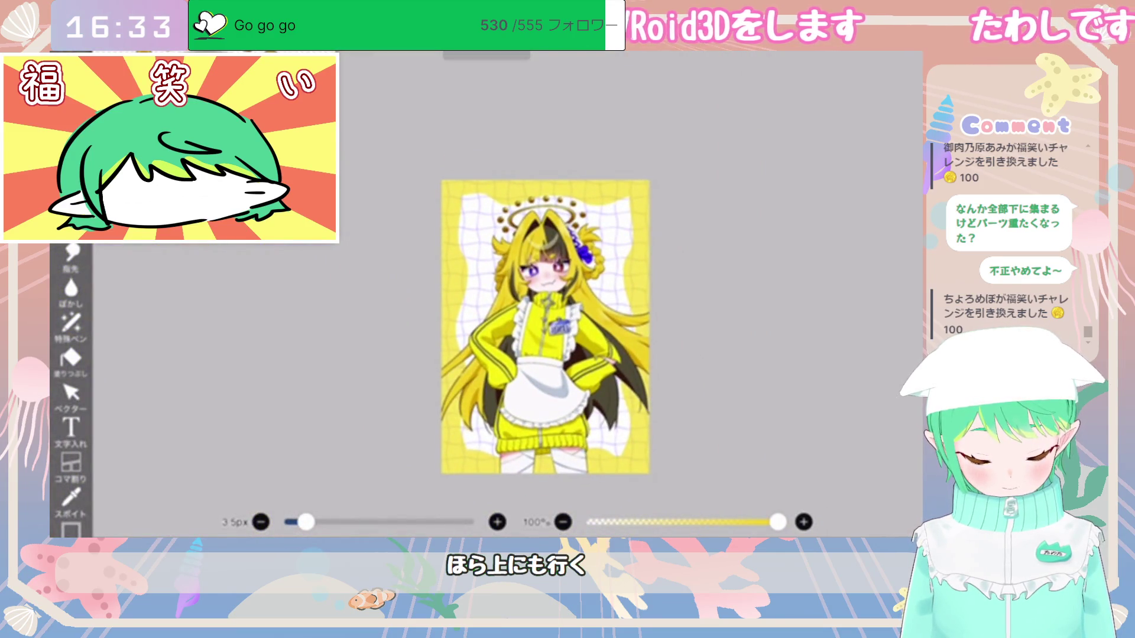
scroll(546, 295, up, 5)
scroll(546, 295, down, 2)
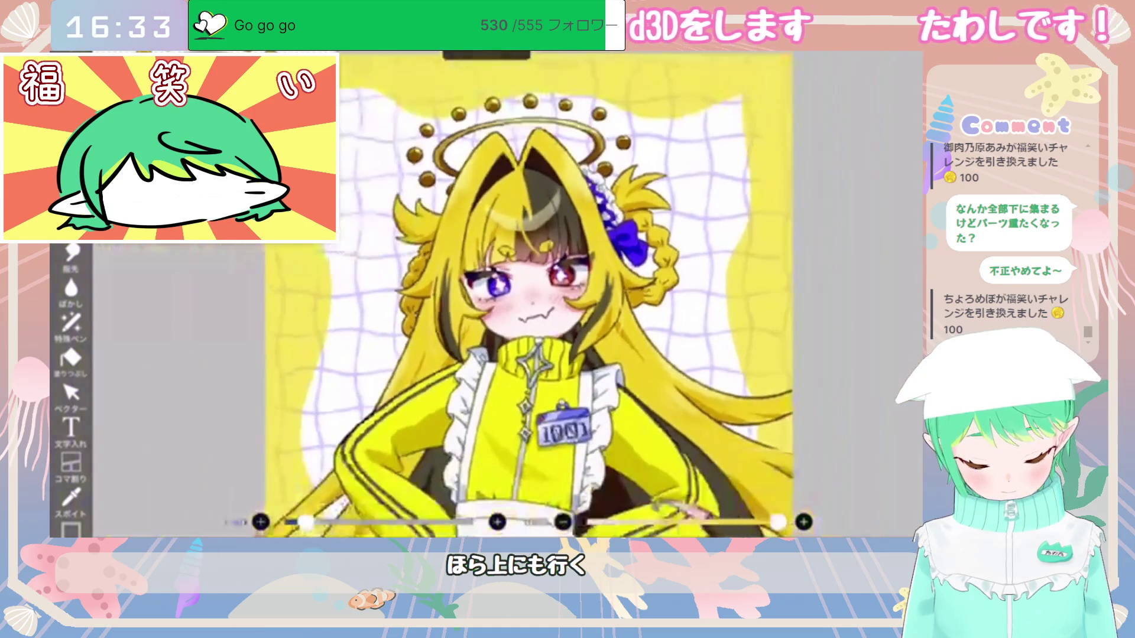
scroll(547, 296, up, 2)
scroll(546, 295, down, 2)
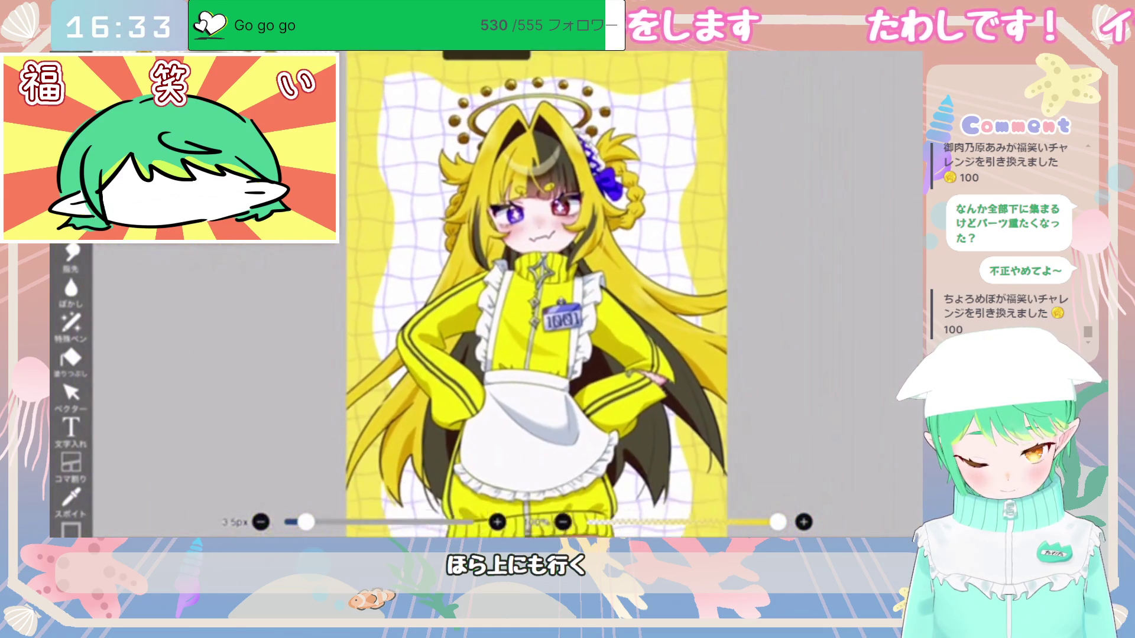
scroll(546, 296, down, 1)
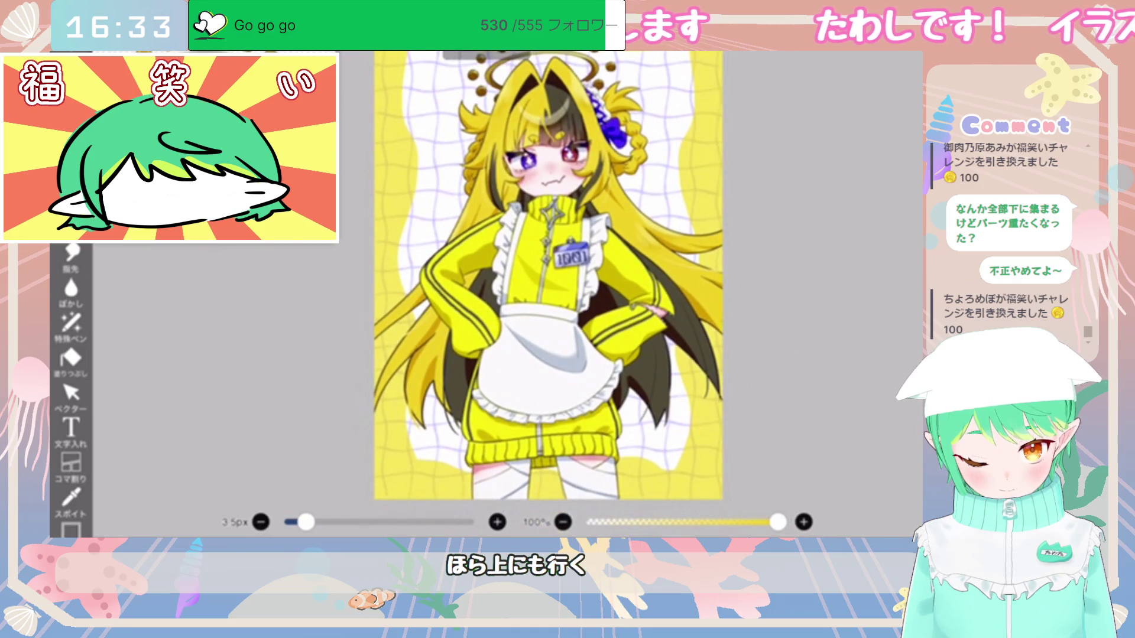
scroll(546, 295, down, 3)
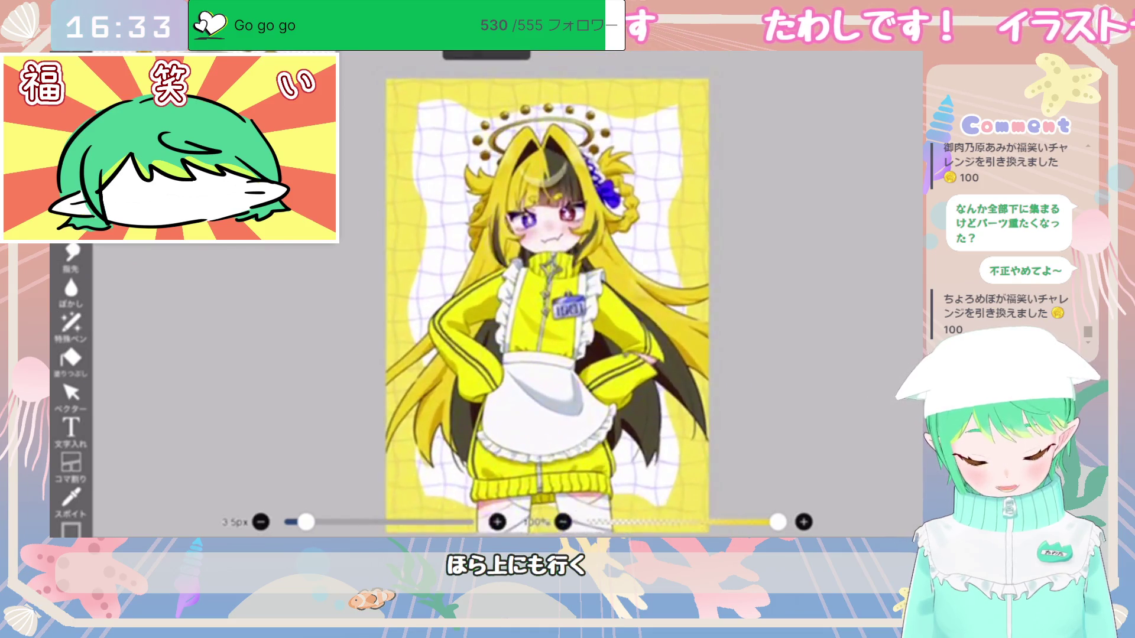
scroll(775, 266, down, 5)
scroll(774, 266, up, 10)
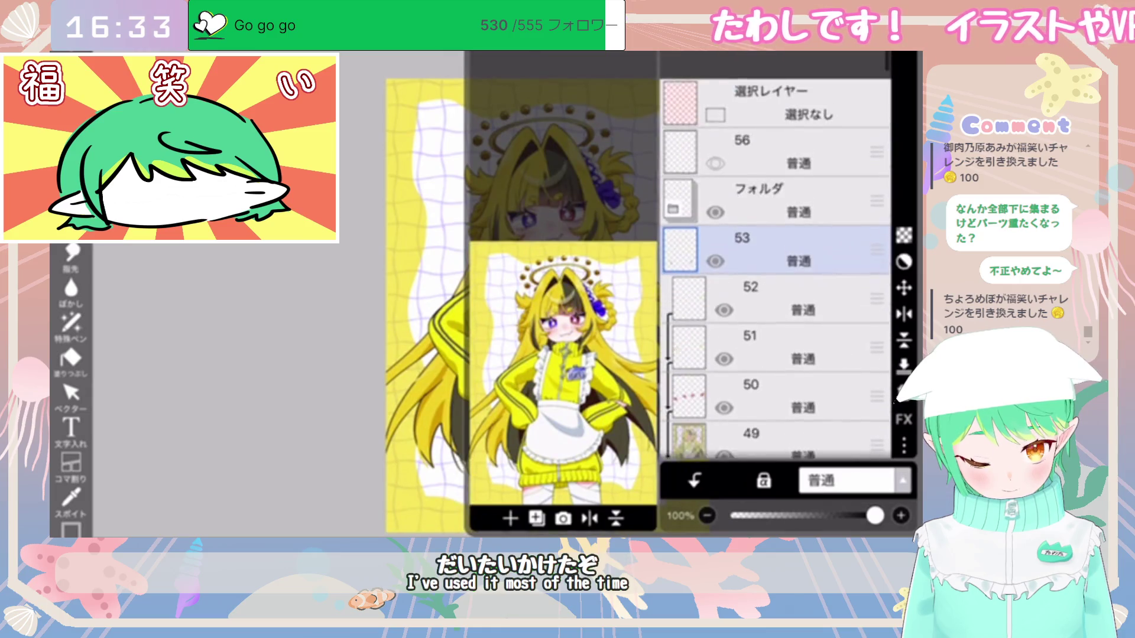
Step: Select layer 50 and change the drawing colour from golden yellow to red-orange #E91F00
click(236, 355)
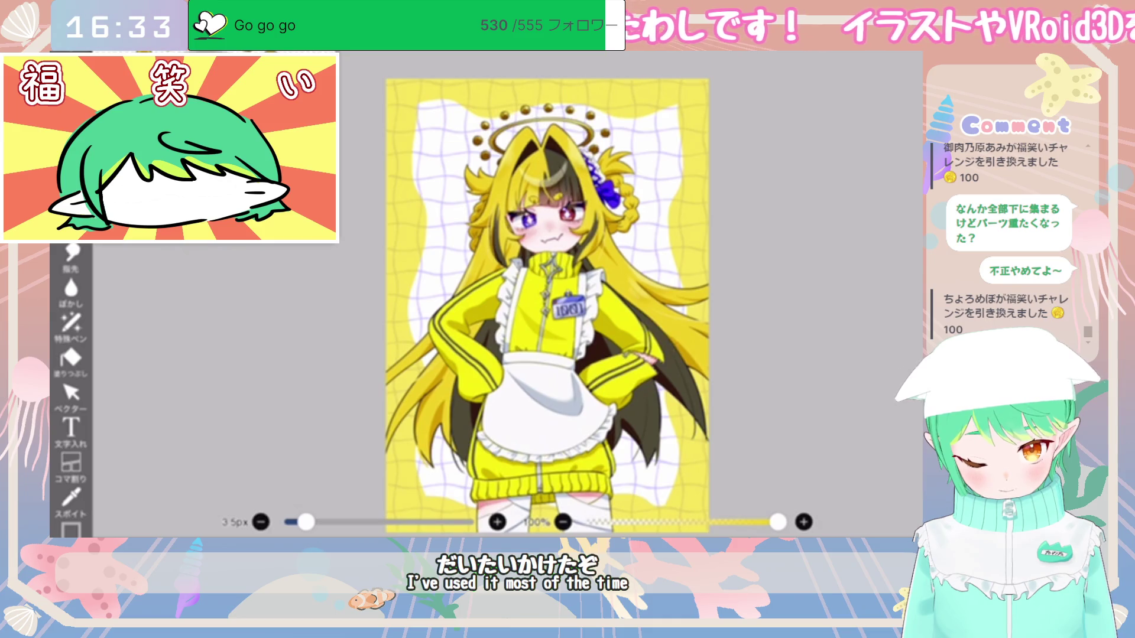
scroll(548, 300, down, 1)
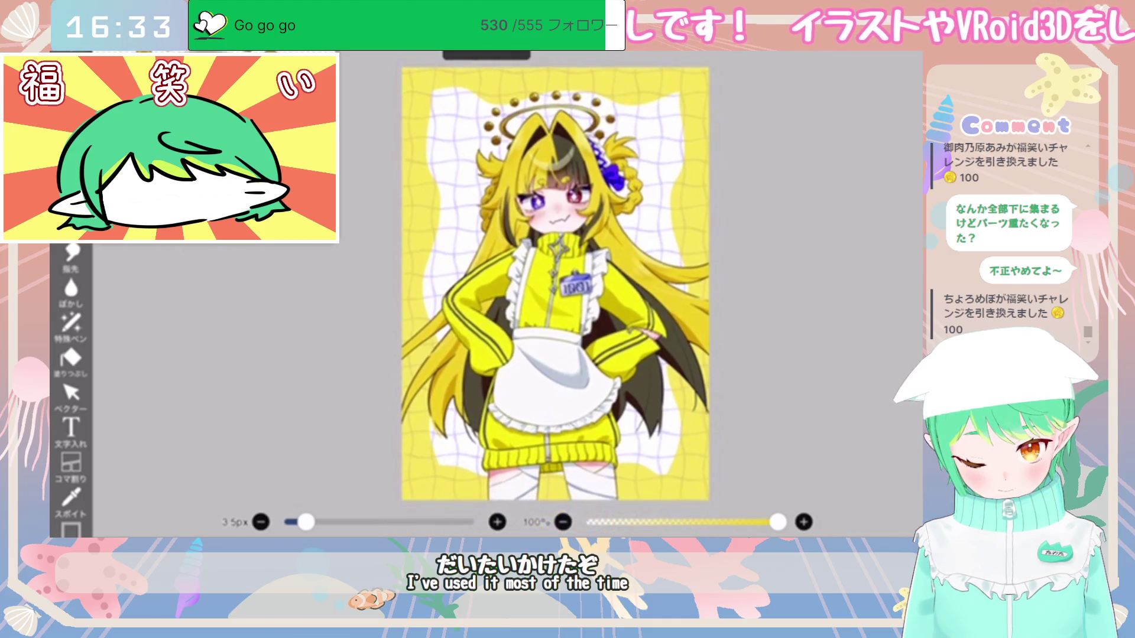
scroll(556, 284, up, 5)
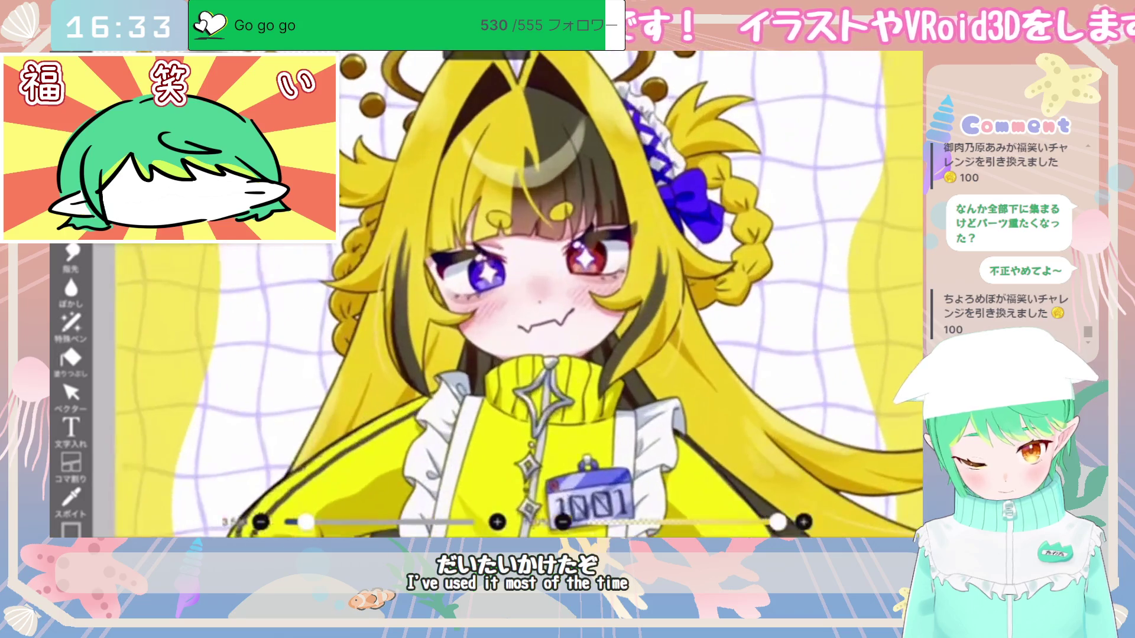
scroll(555, 283, down, 4)
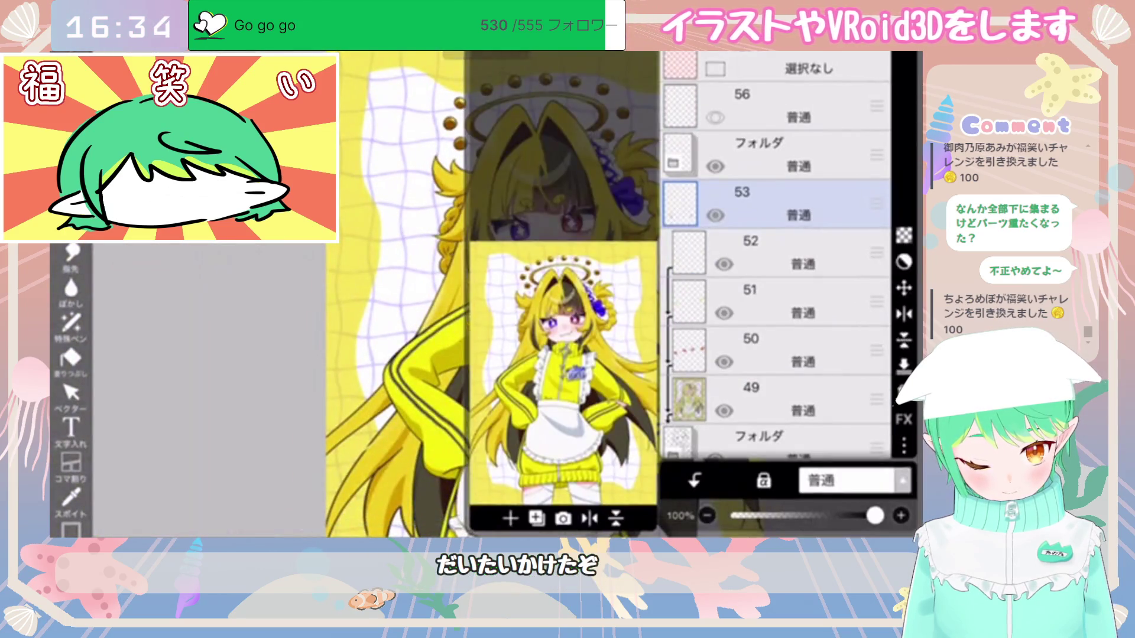
click(780, 253)
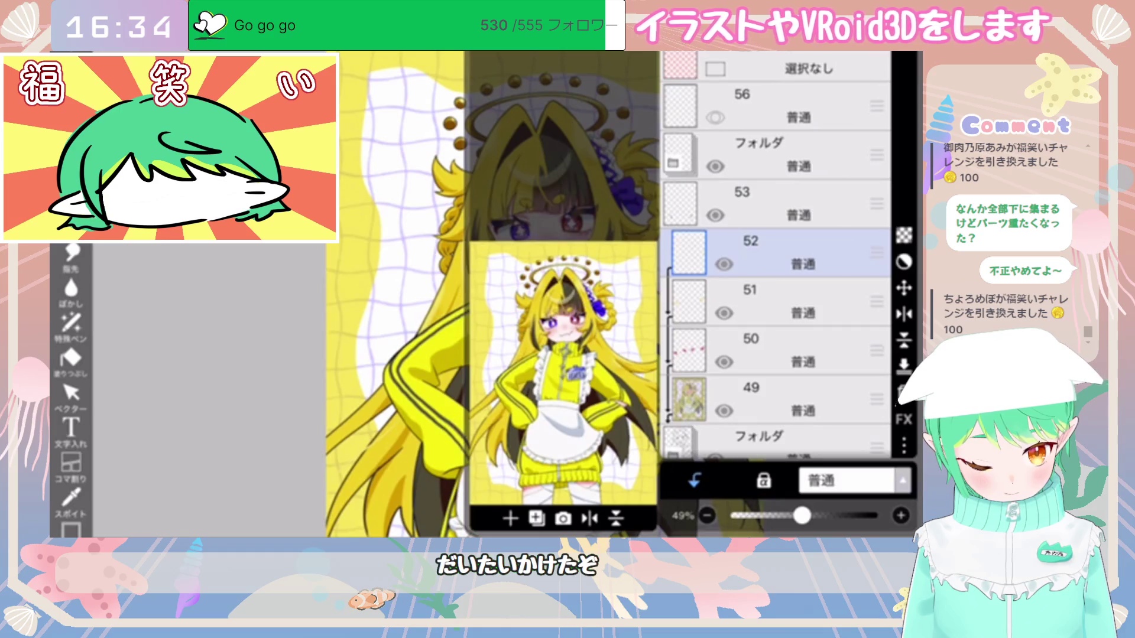
click(781, 350)
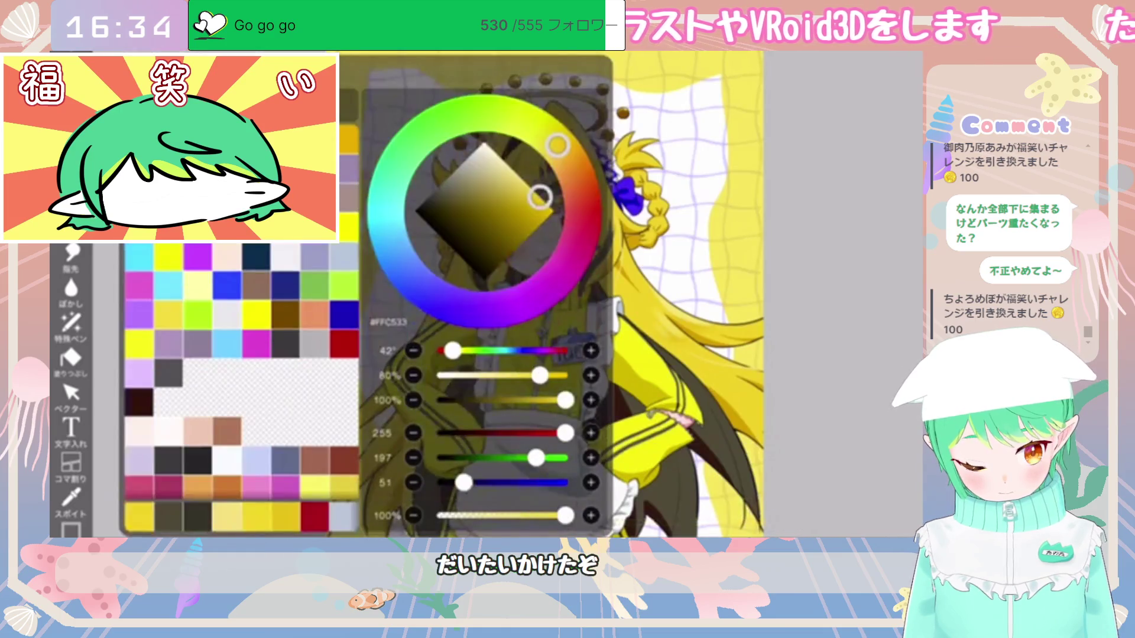
drag(546, 185, 548, 217)
drag(556, 145, 582, 195)
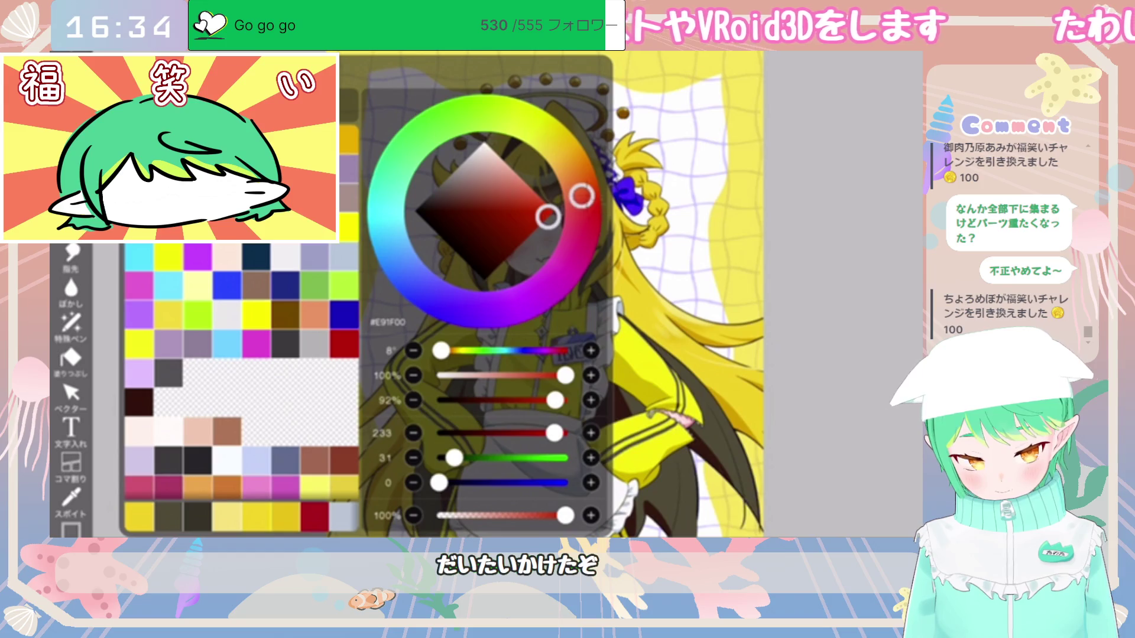
Step: Switch to the Airbrush, zoom onto the face, and eyedrop a colour near the blue eye
click(195, 373)
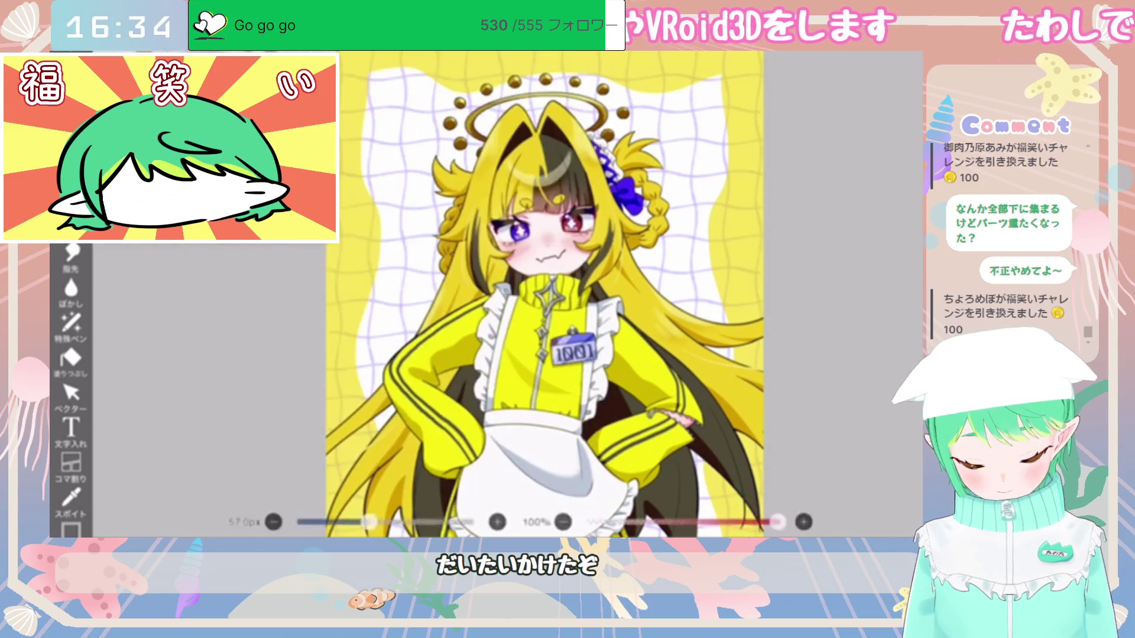
scroll(508, 295, up, 5)
drag(372, 522, 352, 522)
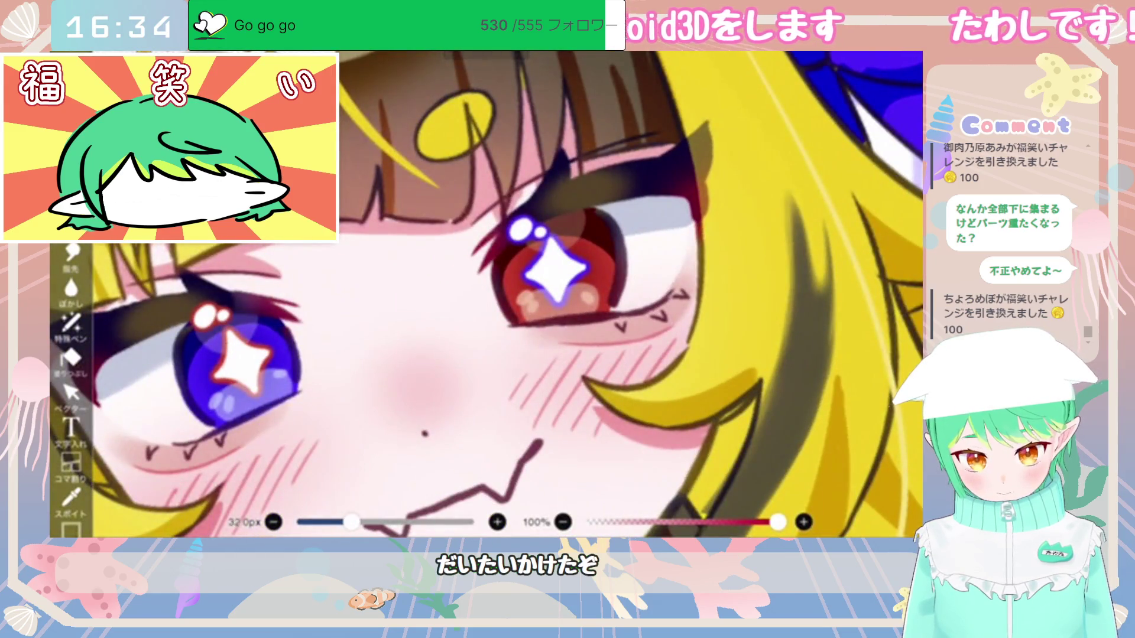
drag(553, 266, 792, 236)
click(384, 372)
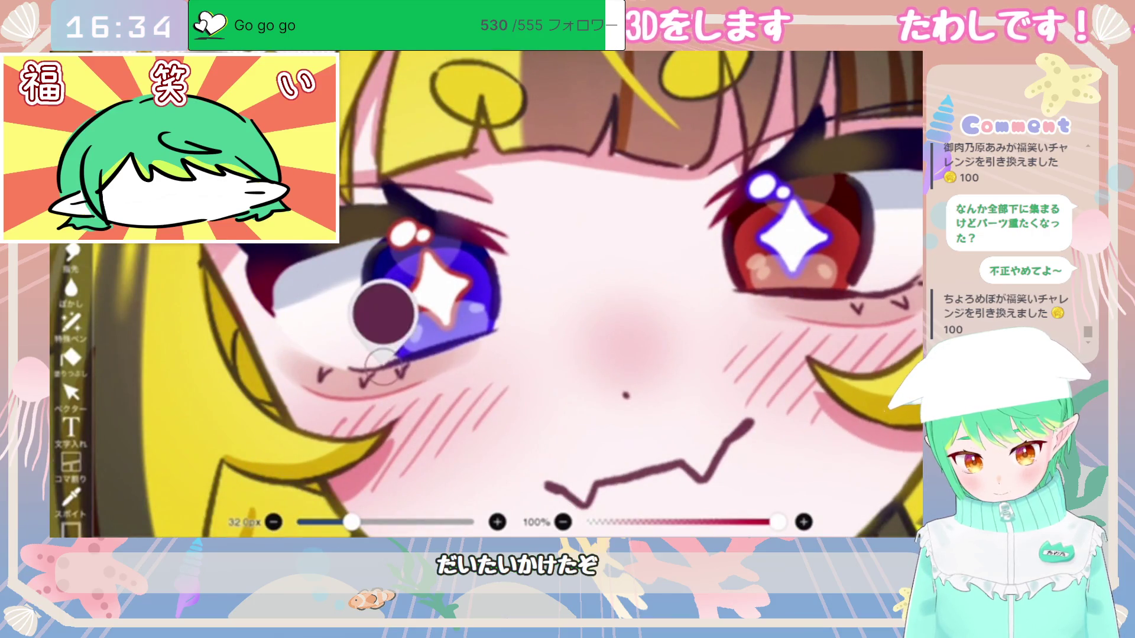
scroll(402, 331, up, 2)
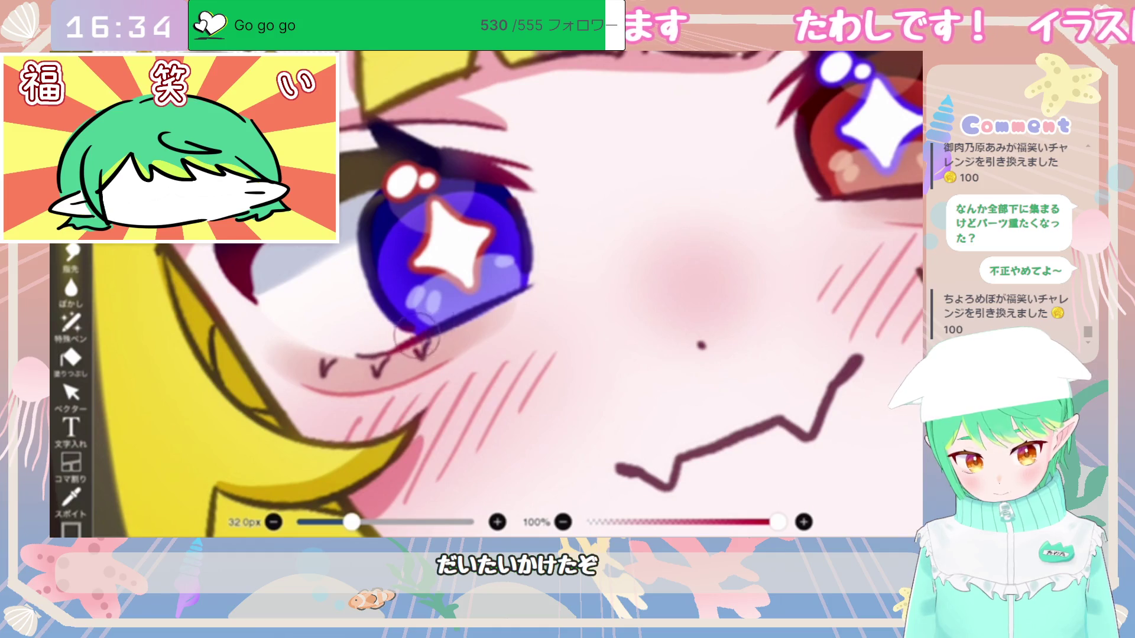
scroll(467, 310, down, 5)
scroll(673, 290, up, 5)
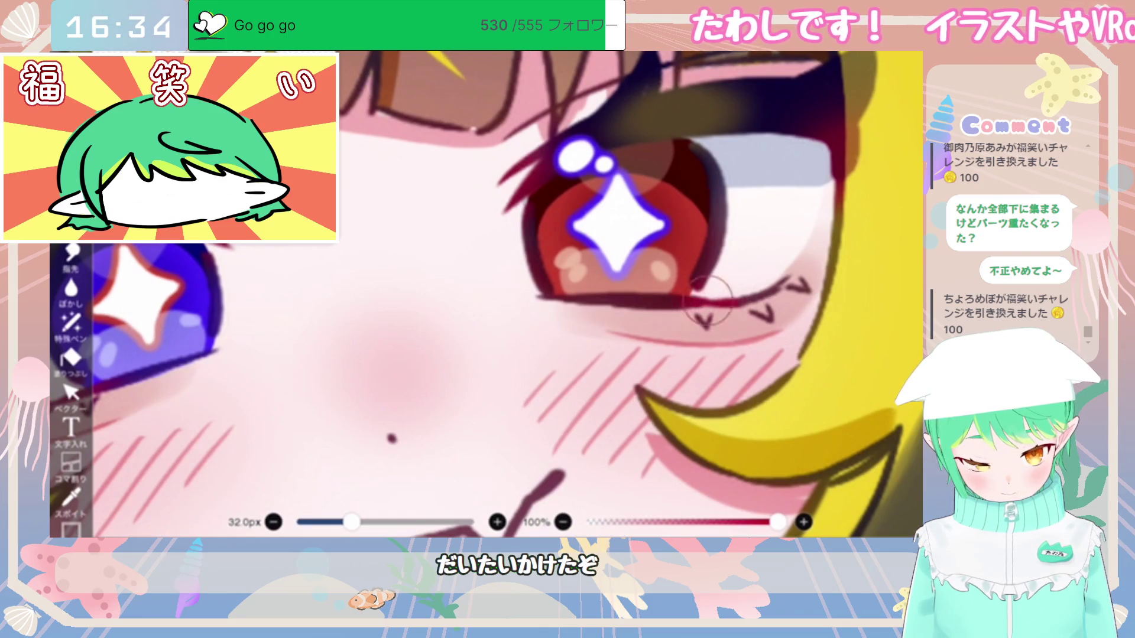
scroll(545, 481, down, 5)
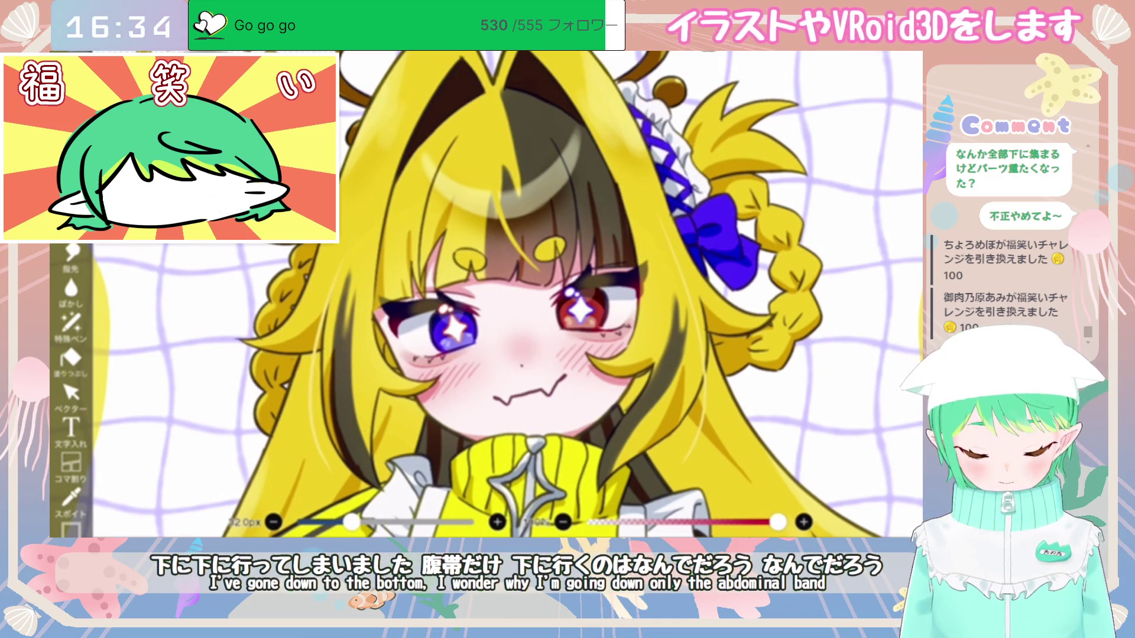
Step: Airbrush a soft reddish shade on the red right eye, then zoom out to the full illustration
scroll(472, 278, up, 3)
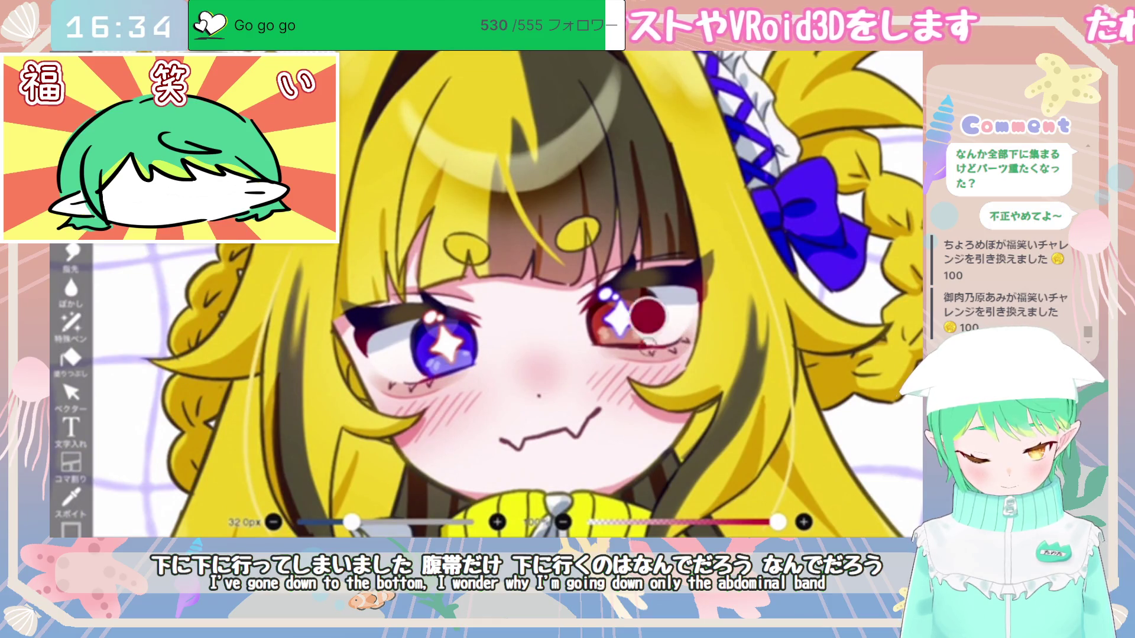
scroll(674, 320, up, 1)
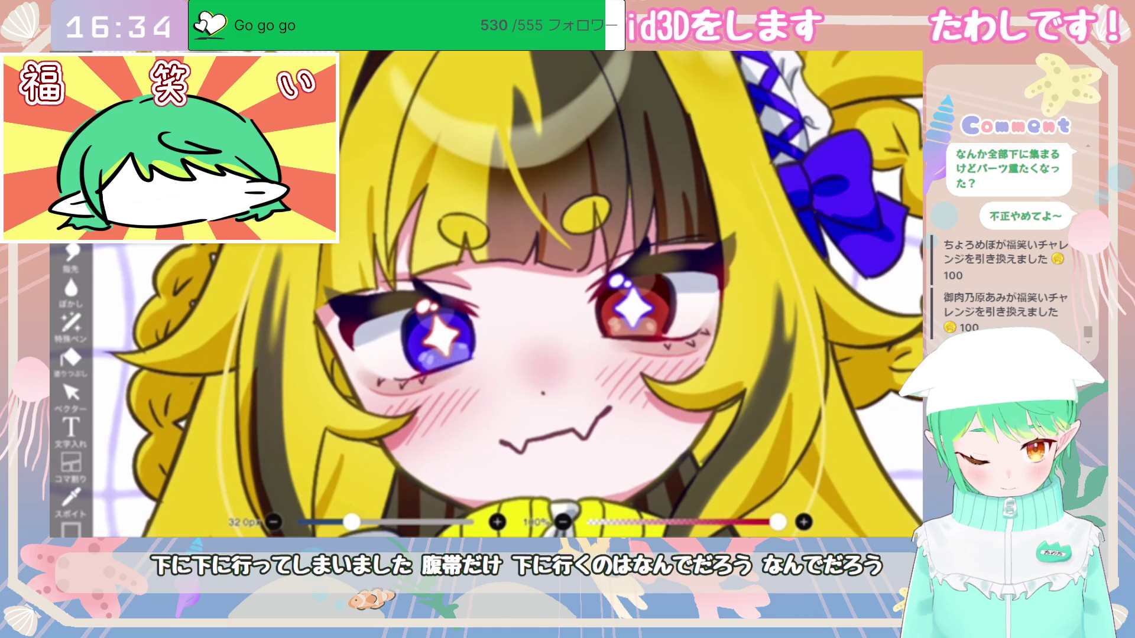
key(e)
scroll(485, 295, down, 5)
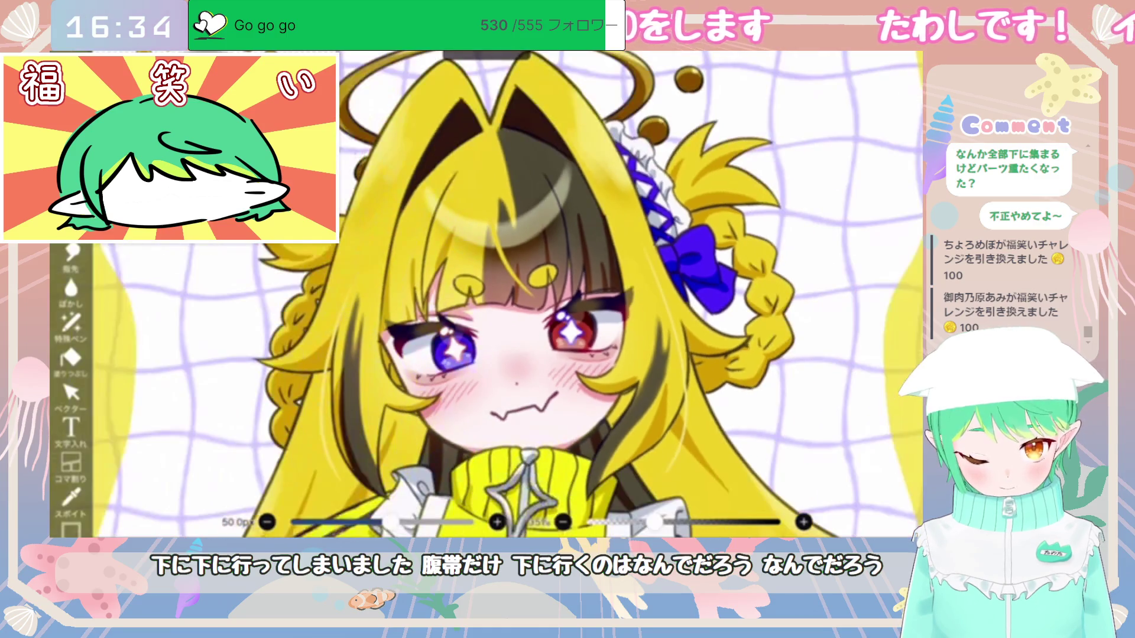
scroll(523, 318, down, 2)
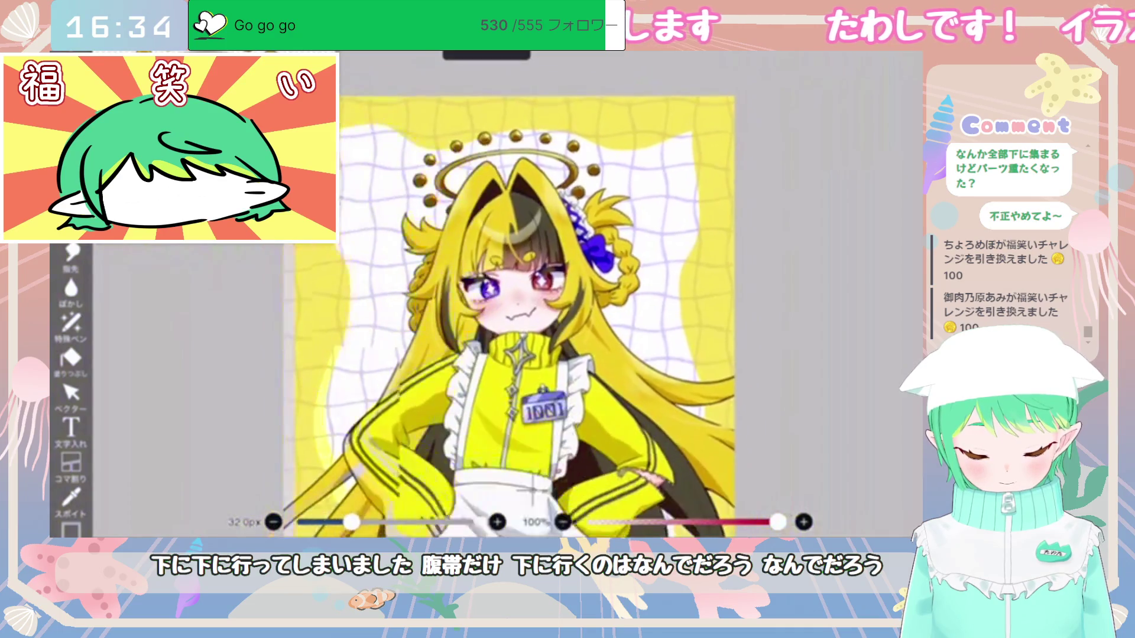
Step: Scroll down the layers list and select layer 15
scroll(523, 317, down, 3)
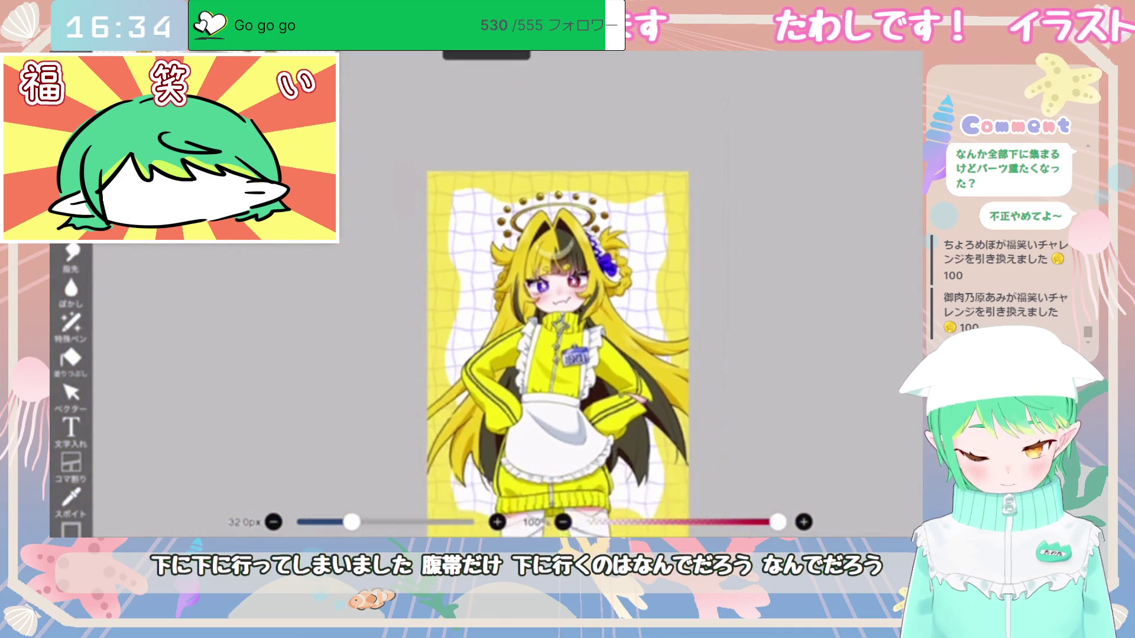
scroll(769, 265, down, 5)
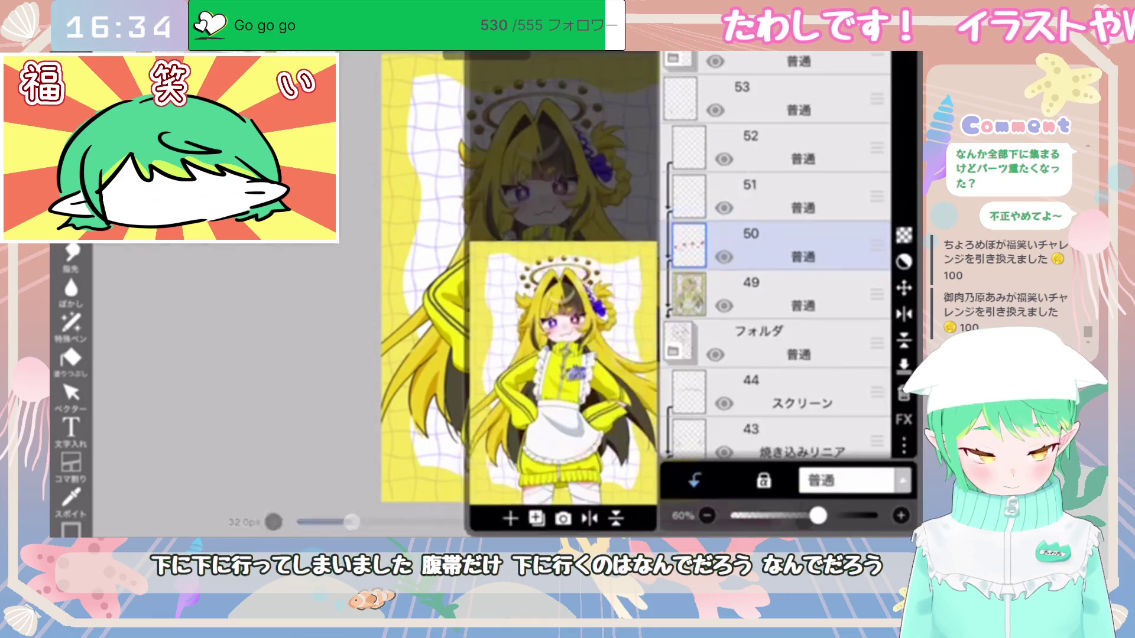
scroll(768, 378, down, 10)
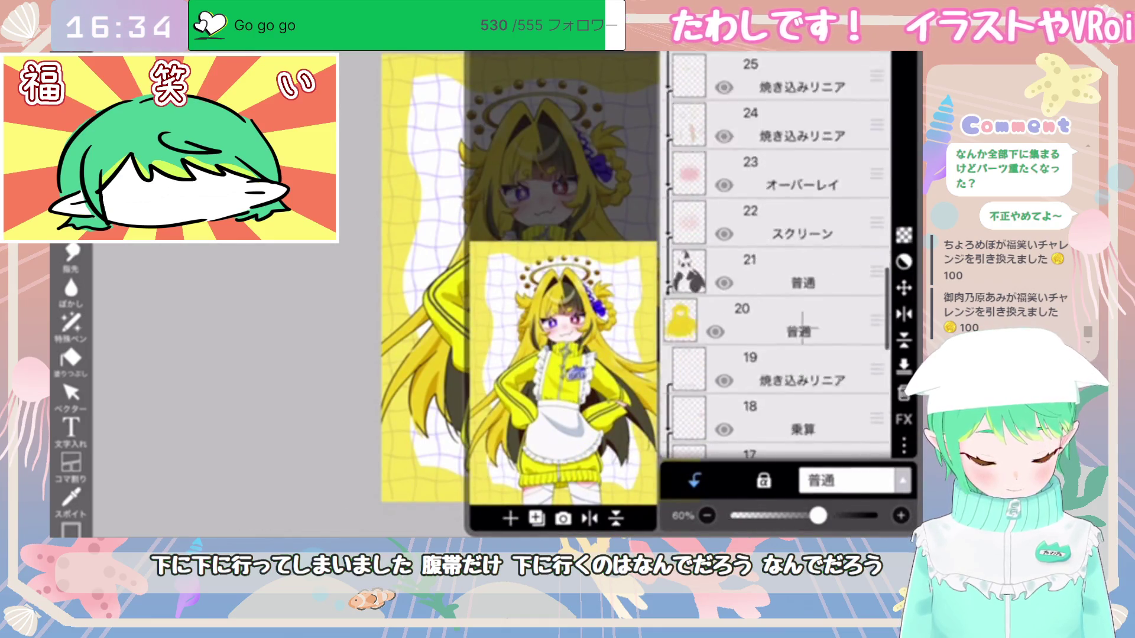
scroll(832, 248, up, 5)
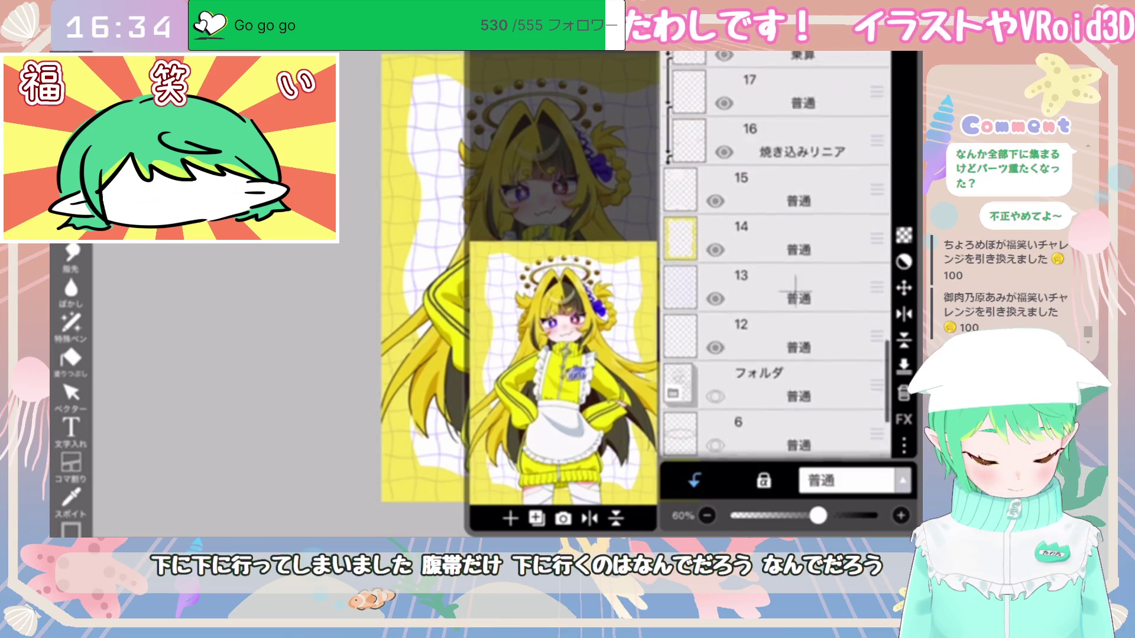
click(795, 332)
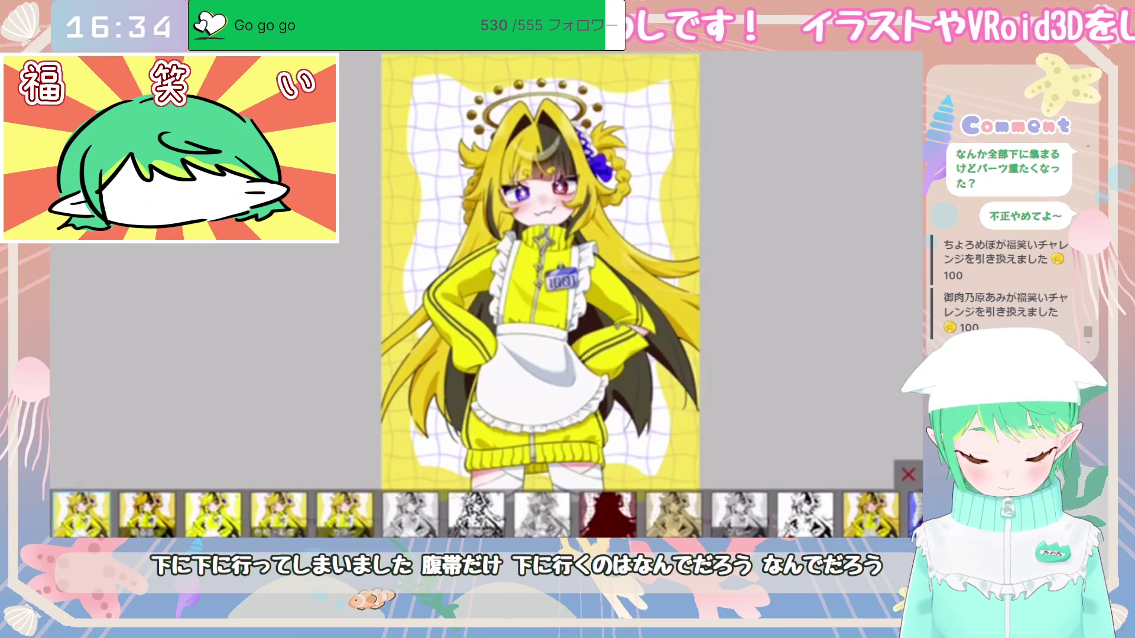
Step: Apply Hue/Saturation/Brightness to layer 15 with brightness reset to 0%, and confirm
click(278, 514)
click(900, 439)
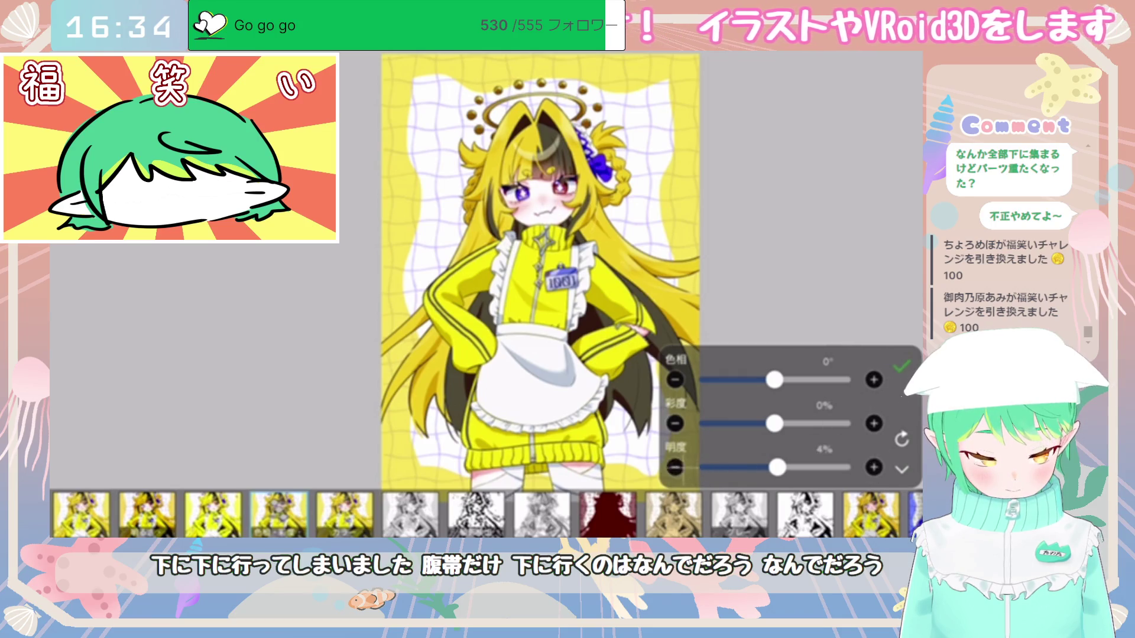
click(901, 367)
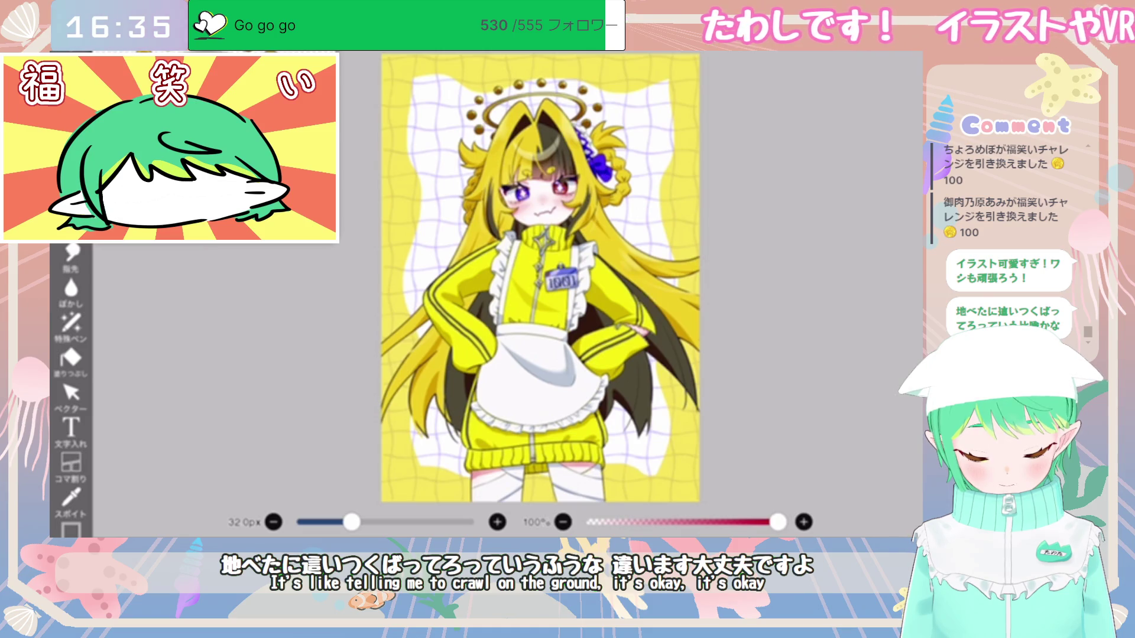
mouse_move(520, 531)
mouse_down()
mouse_move(532, 504)
mouse_move(528, 535)
mouse_up()
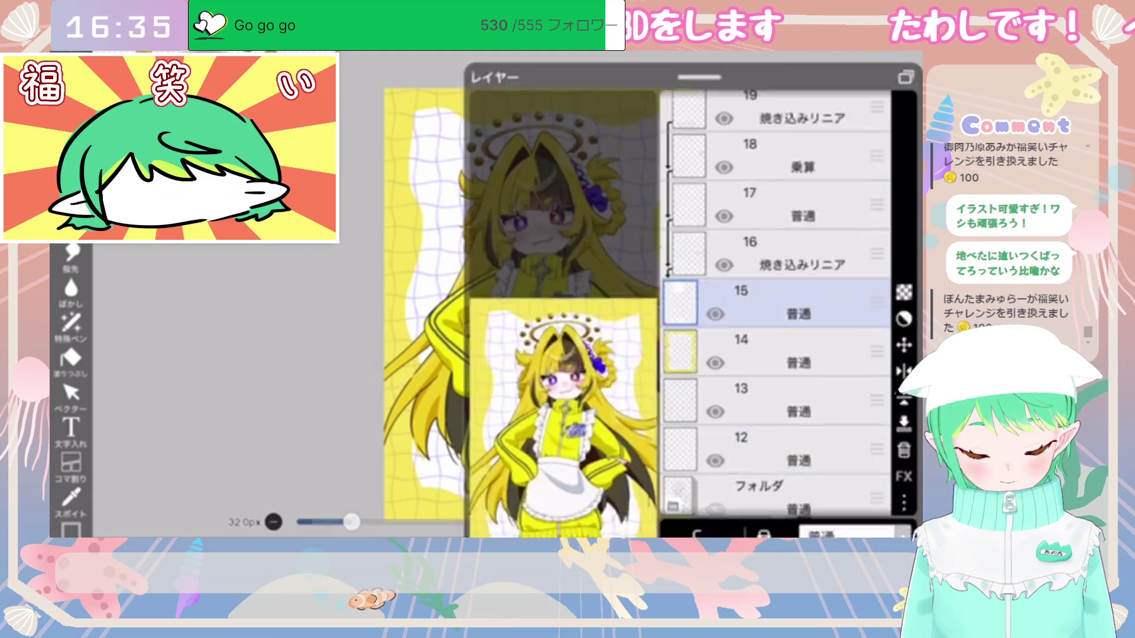
Step: Scroll the layers list to layer 24 and select it
scroll(775, 272, up, 5)
scroll(774, 272, up, 1)
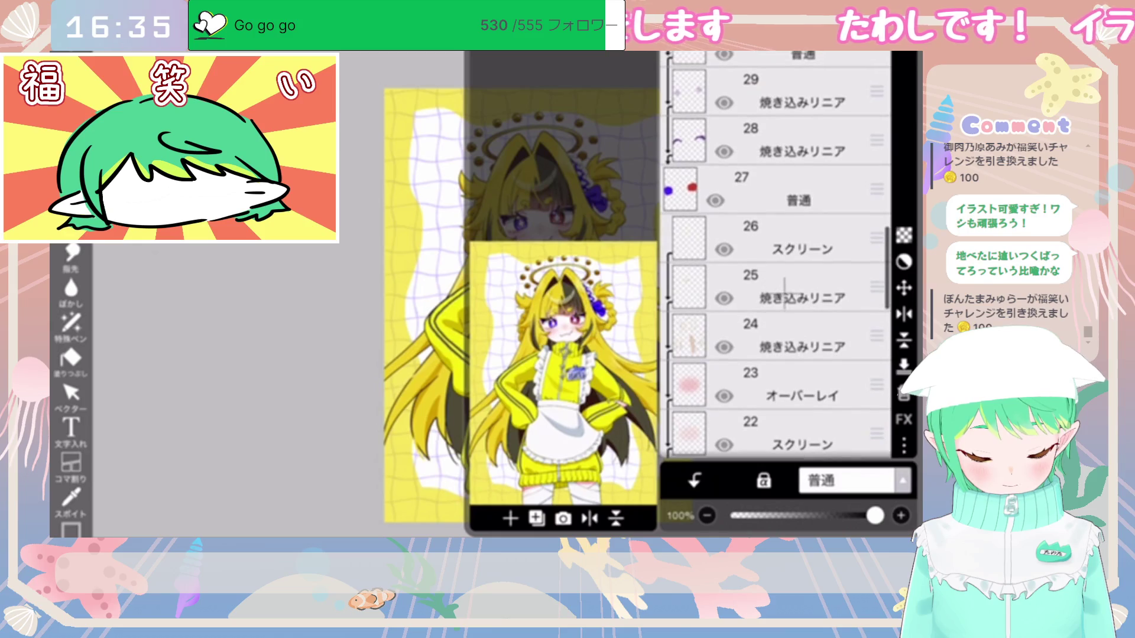
click(787, 319)
scroll(532, 236, up, 5)
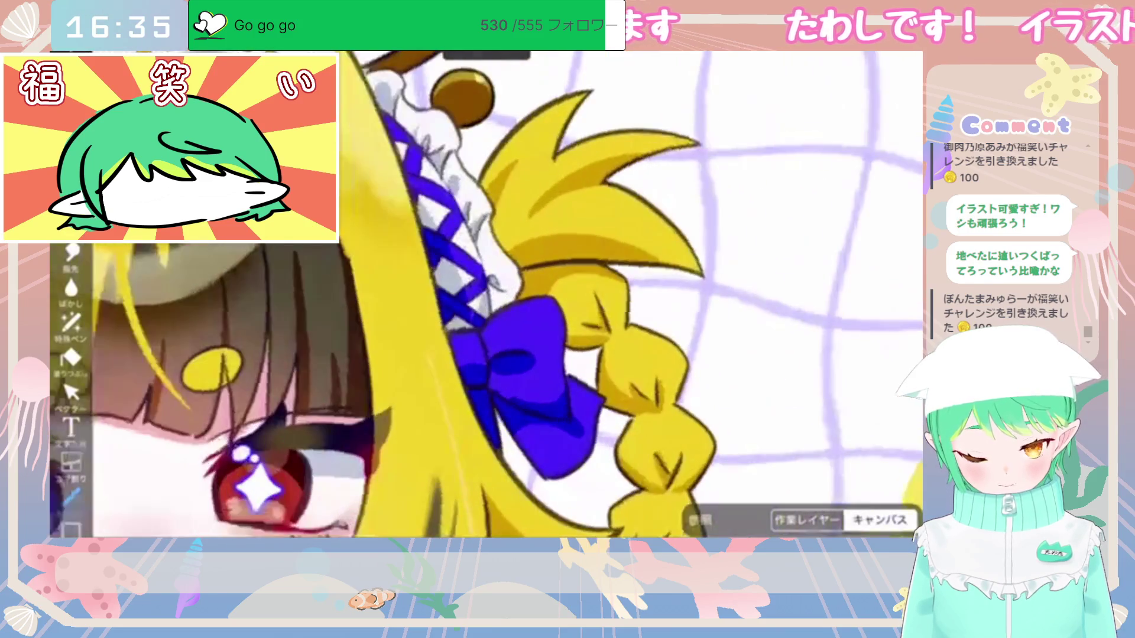
Step: Set sampling to the current layer only and switch to the hard G-pen brush
click(807, 520)
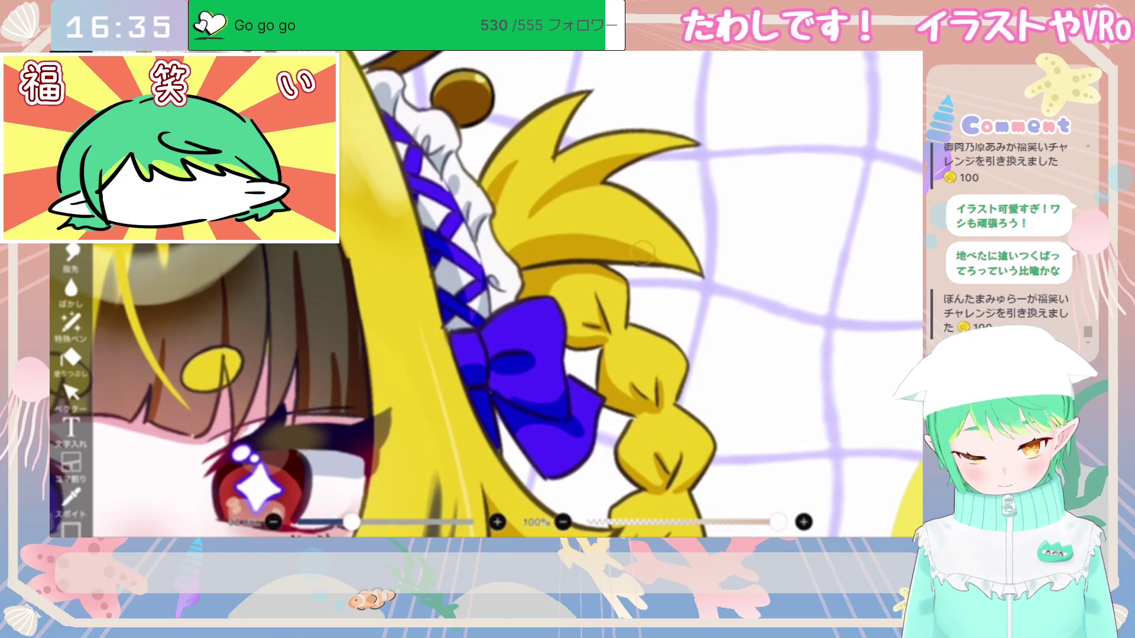
scroll(532, 296, up, 3)
key(ctrl+z)
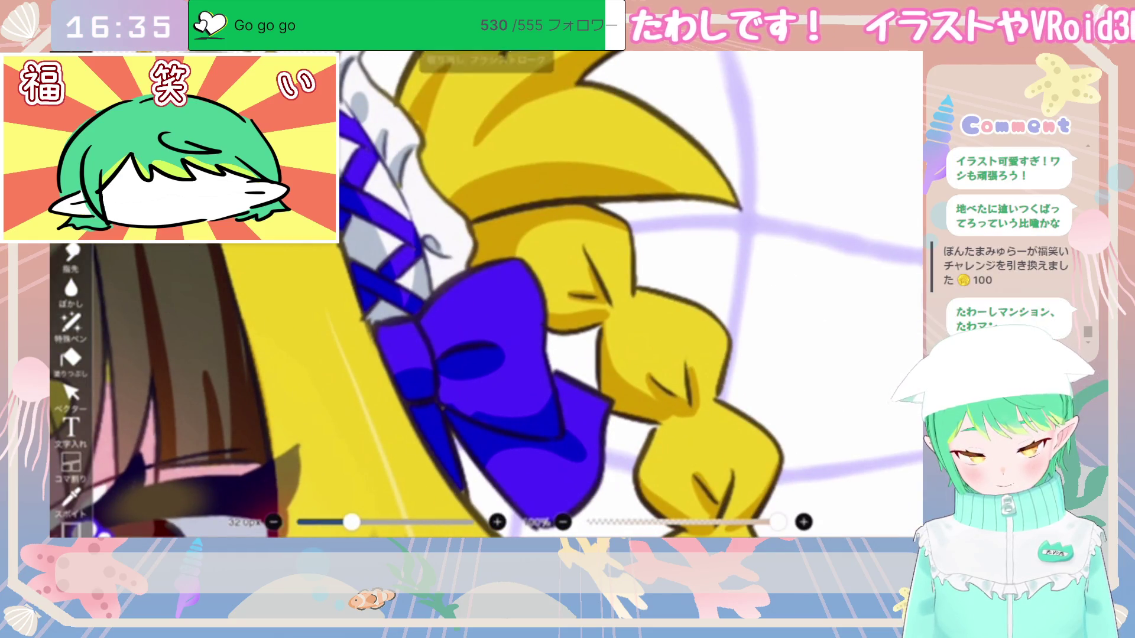
click(71, 252)
click(190, 286)
click(71, 251)
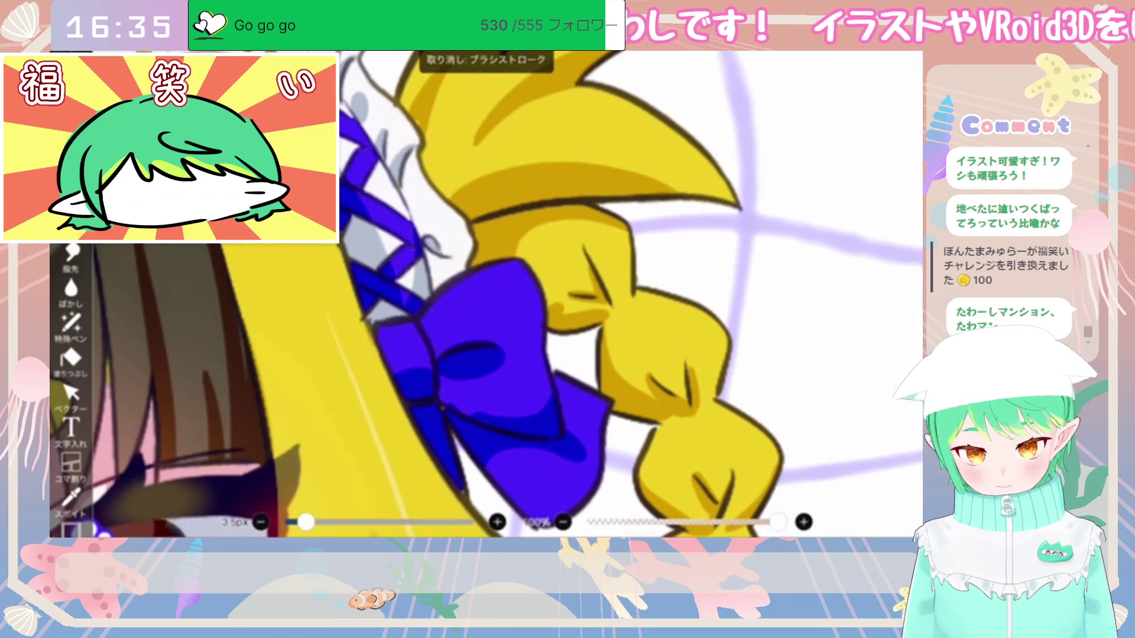
drag(547, 310, 587, 297)
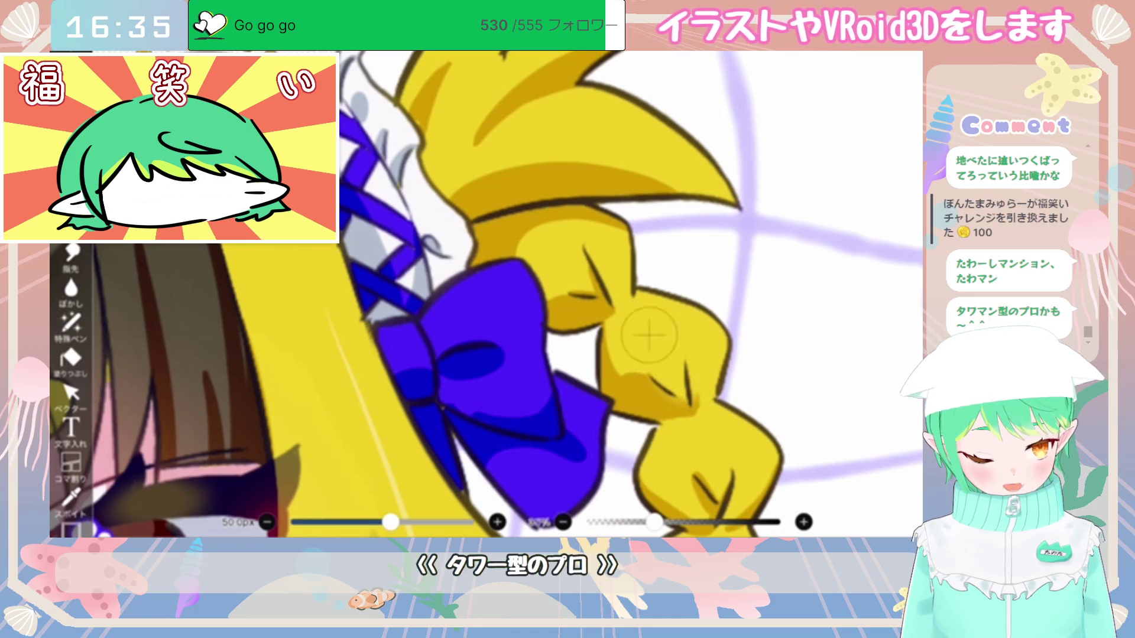
key(ctrl+z)
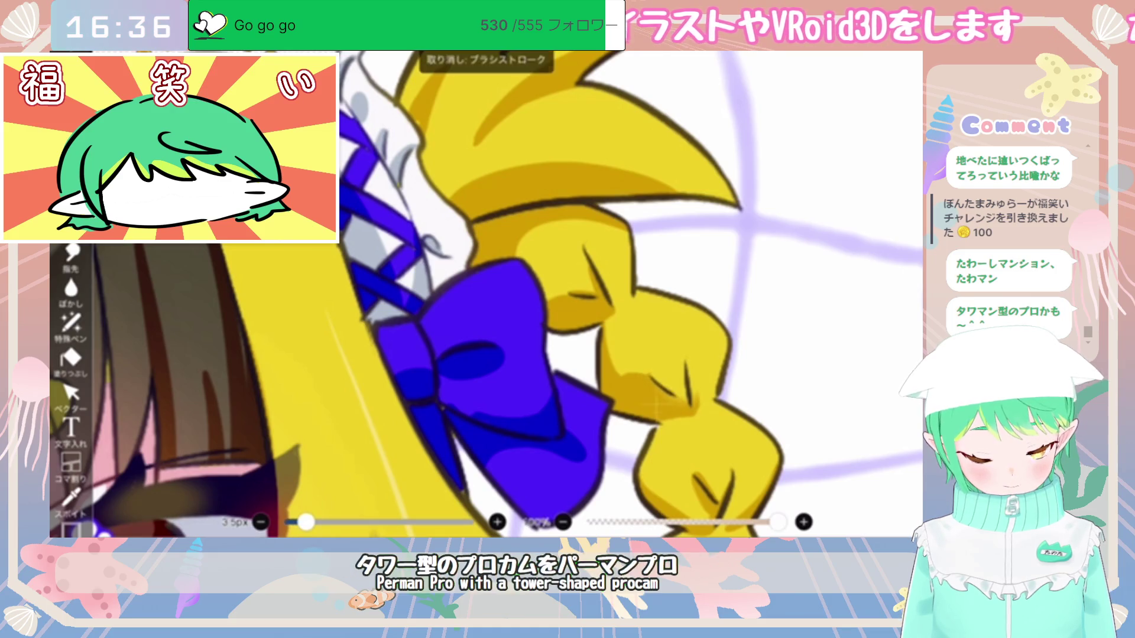
Step: Paint darker yellow shading marks along the braid's twisted segments below the bow
scroll(689, 370, down, 5)
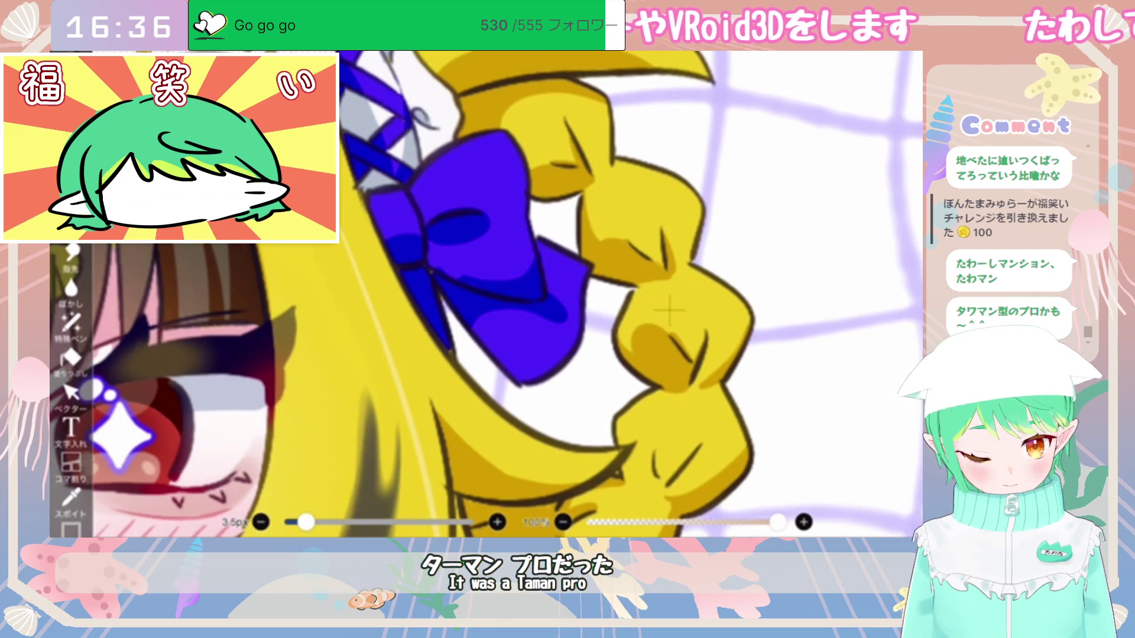
key(e)
key(b)
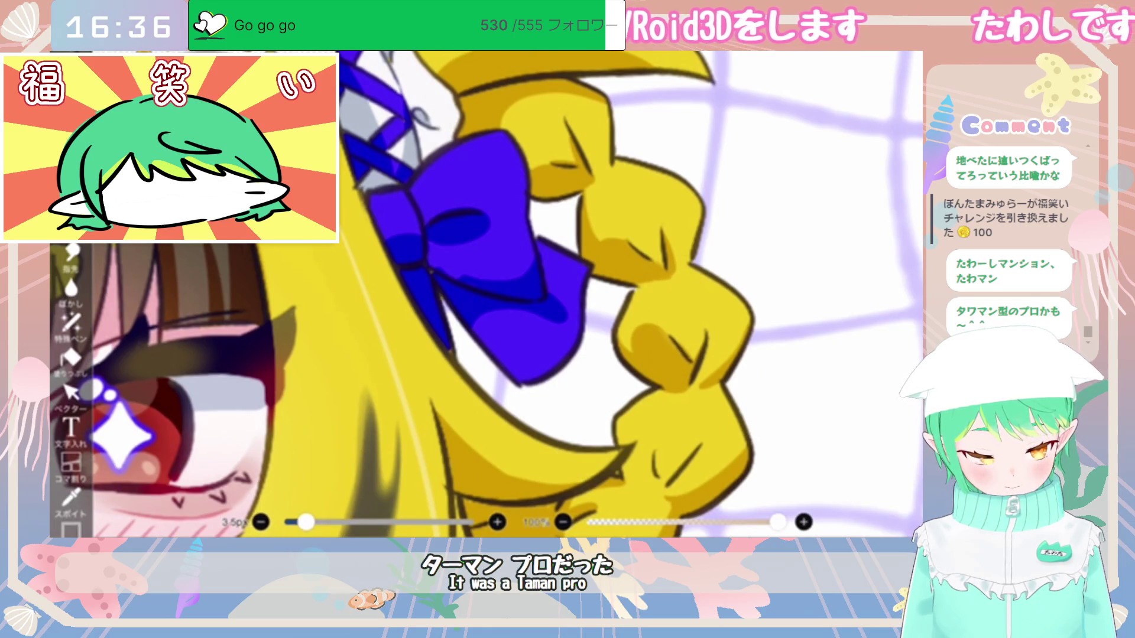
scroll(703, 337, down, 3)
mouse_move(727, 340)
mouse_down()
mouse_move(710, 367)
mouse_move(675, 366)
mouse_up()
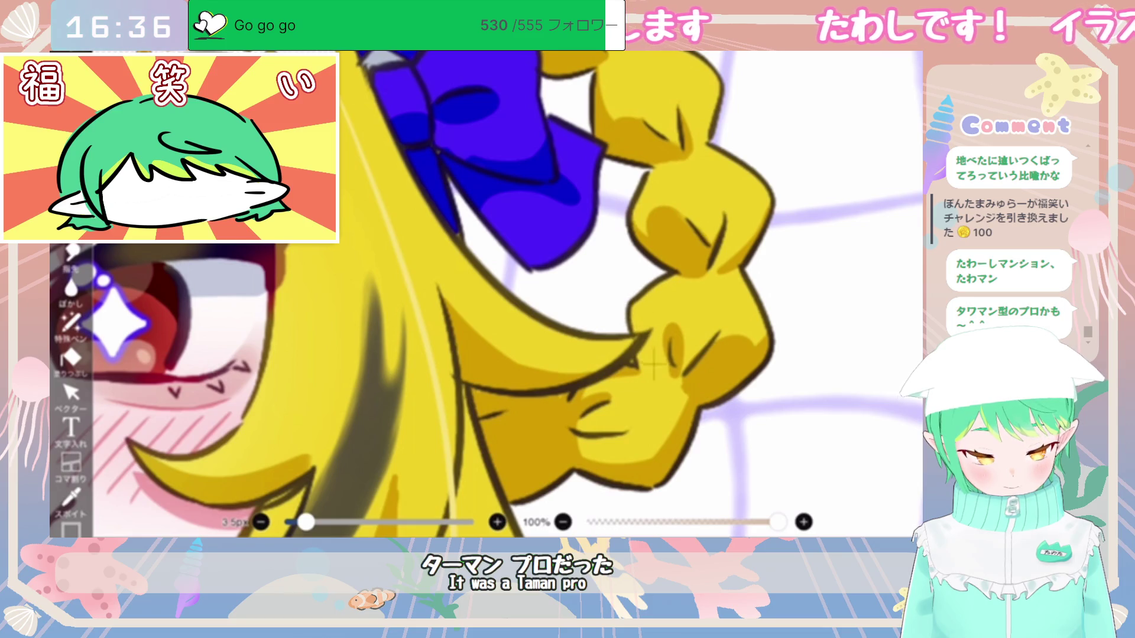
drag(617, 443, 583, 458)
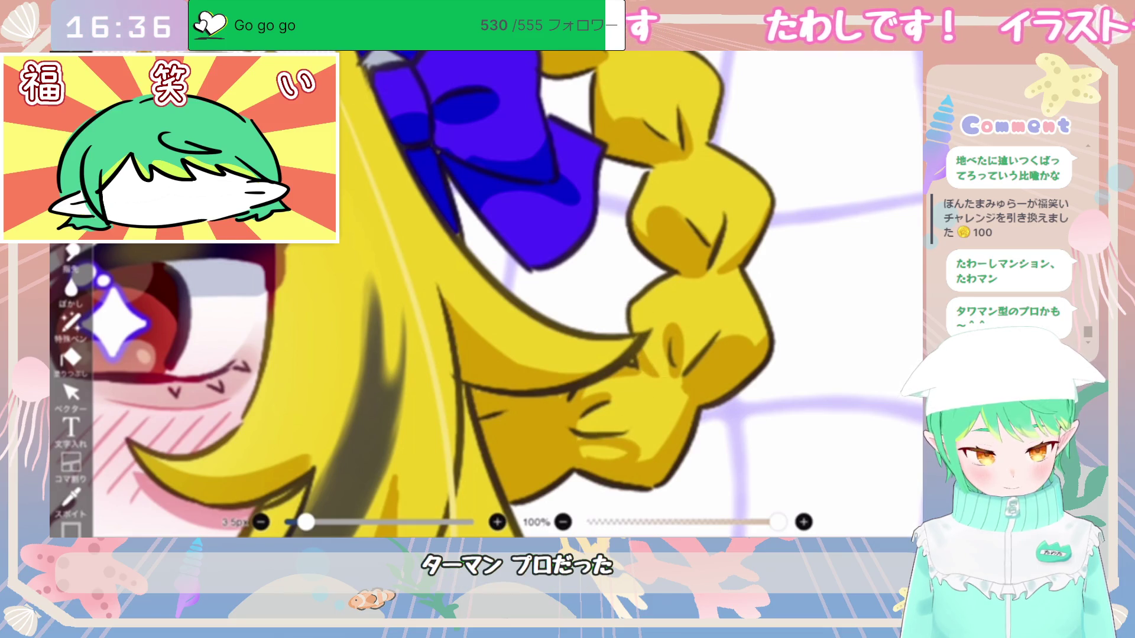
scroll(486, 295, down, 5)
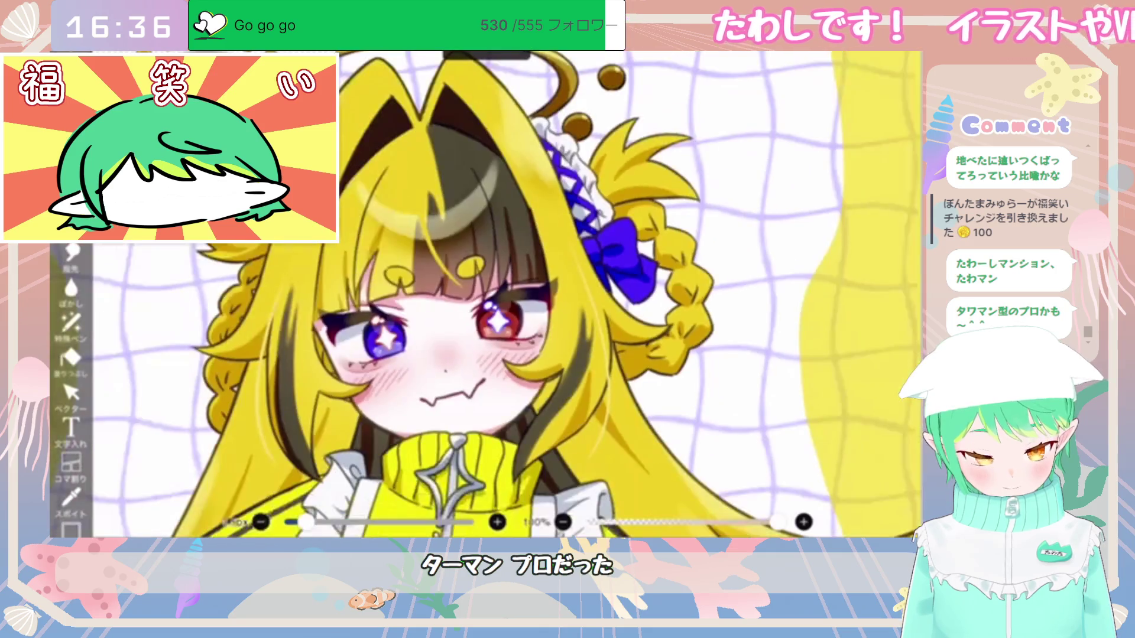
Step: Undo the recent pen and eraser strokes on the braid, shrinking the eraser to 27 px
scroll(577, 370, down, 3)
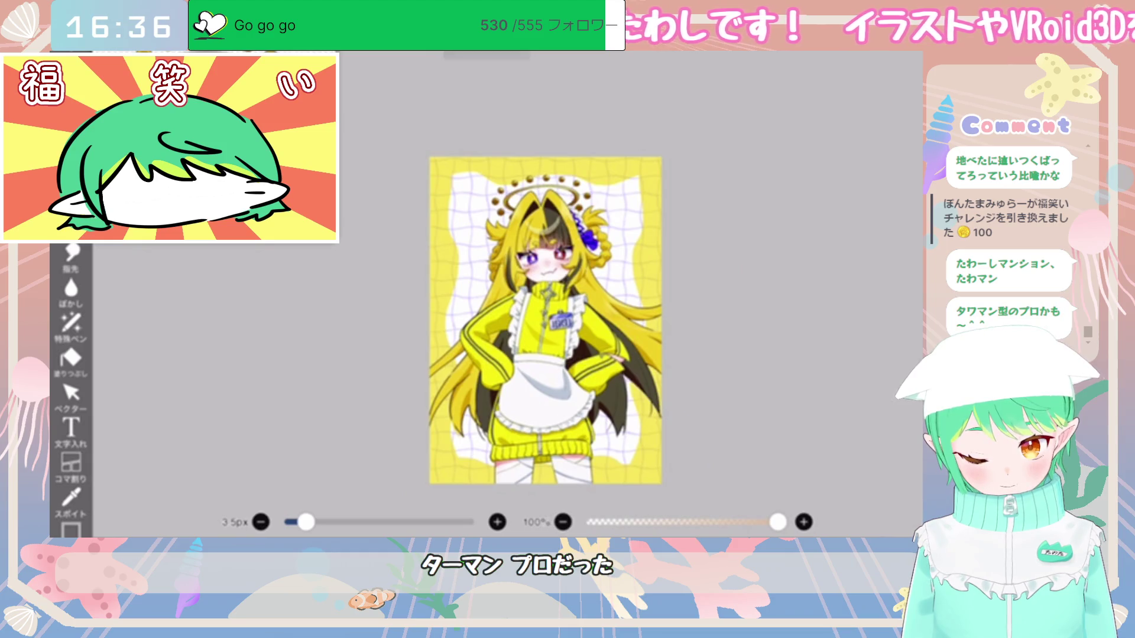
scroll(492, 252, up, 5)
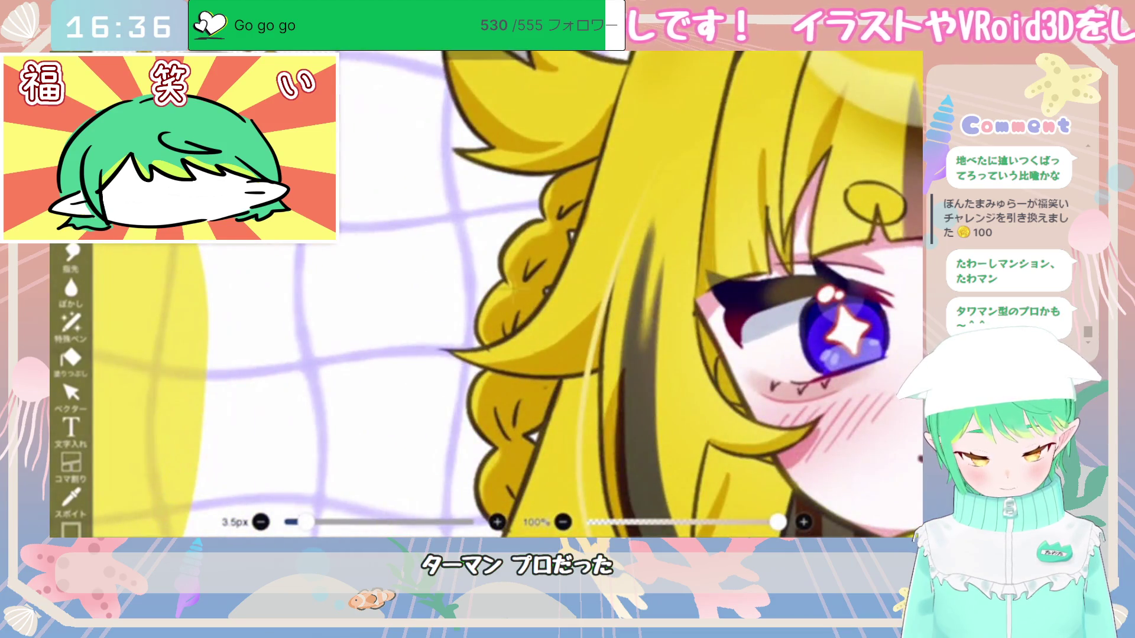
key(ctrl+z)
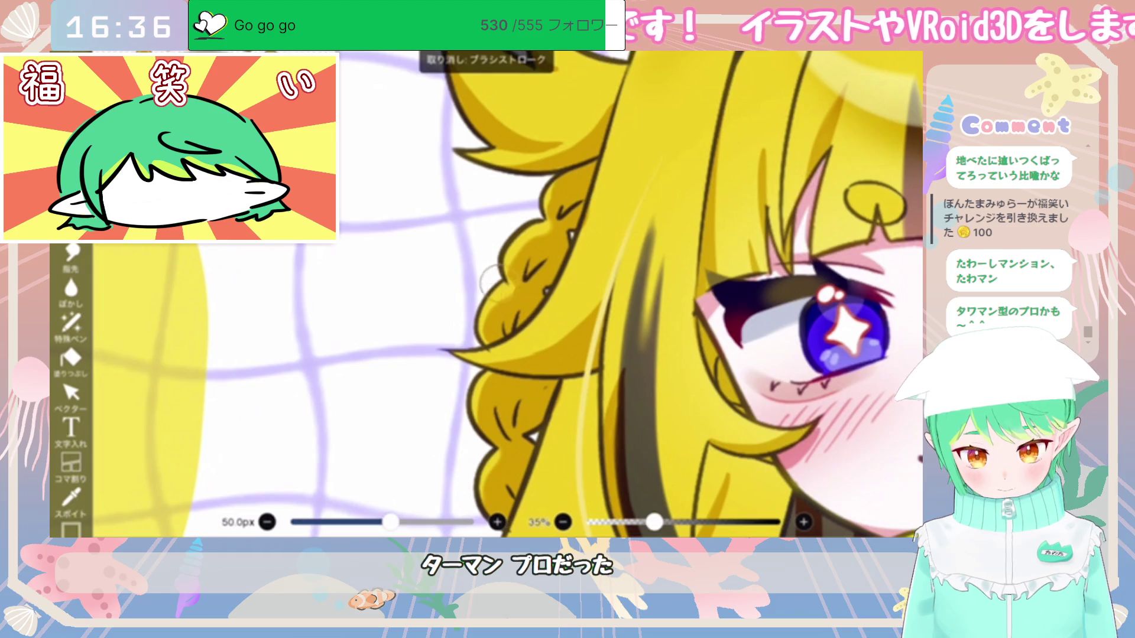
key(ctrl+z)
drag(391, 521, 353, 522)
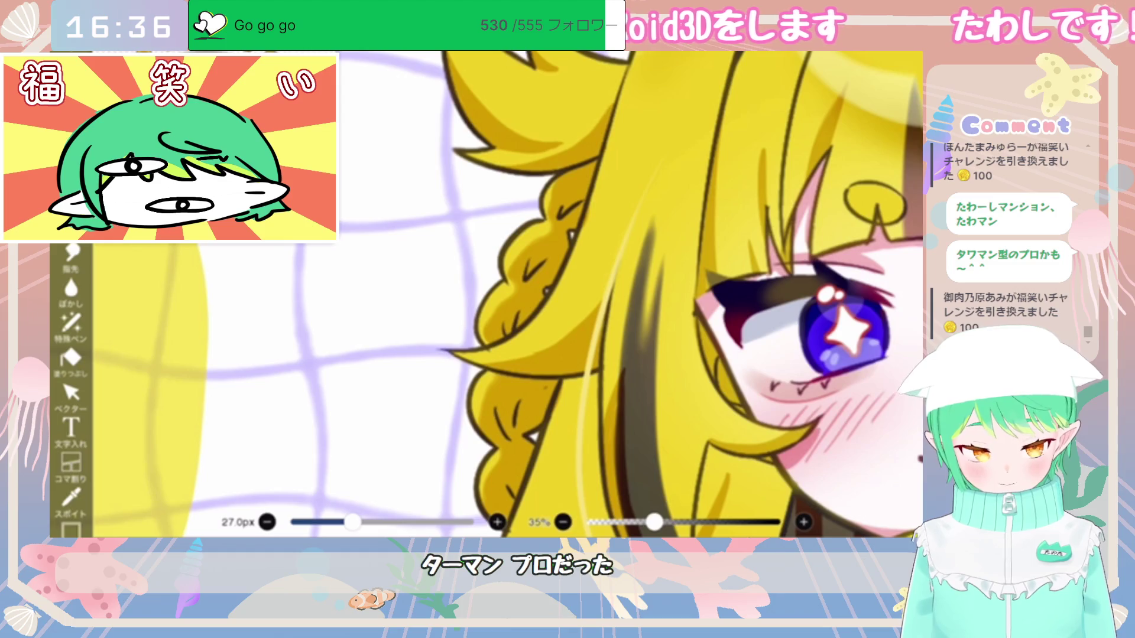
key(b)
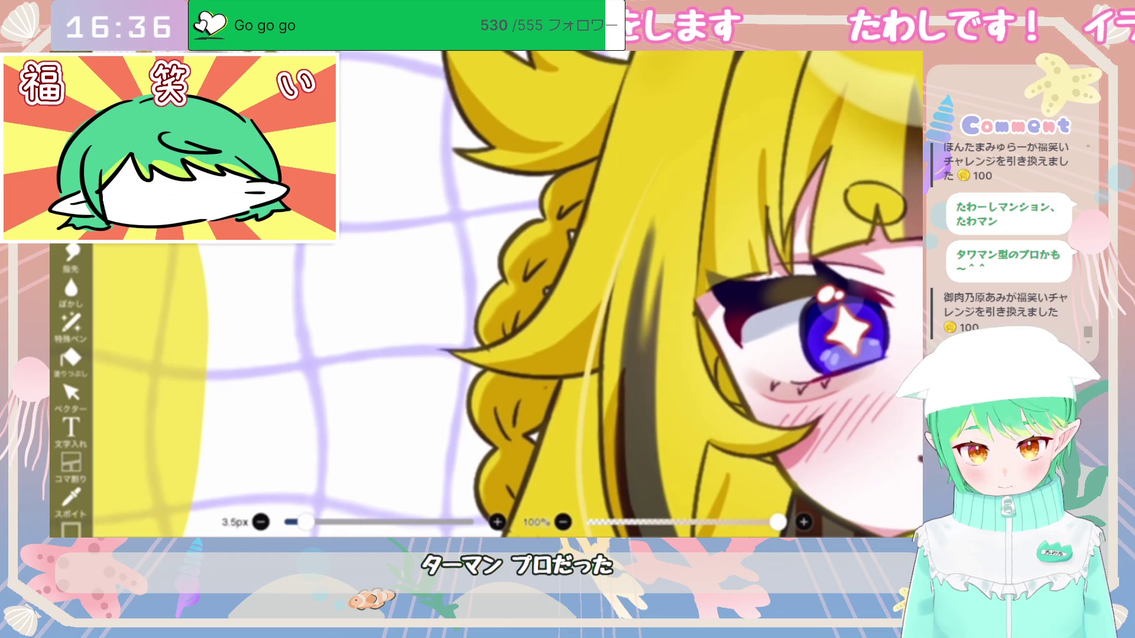
key(ctrl+z)
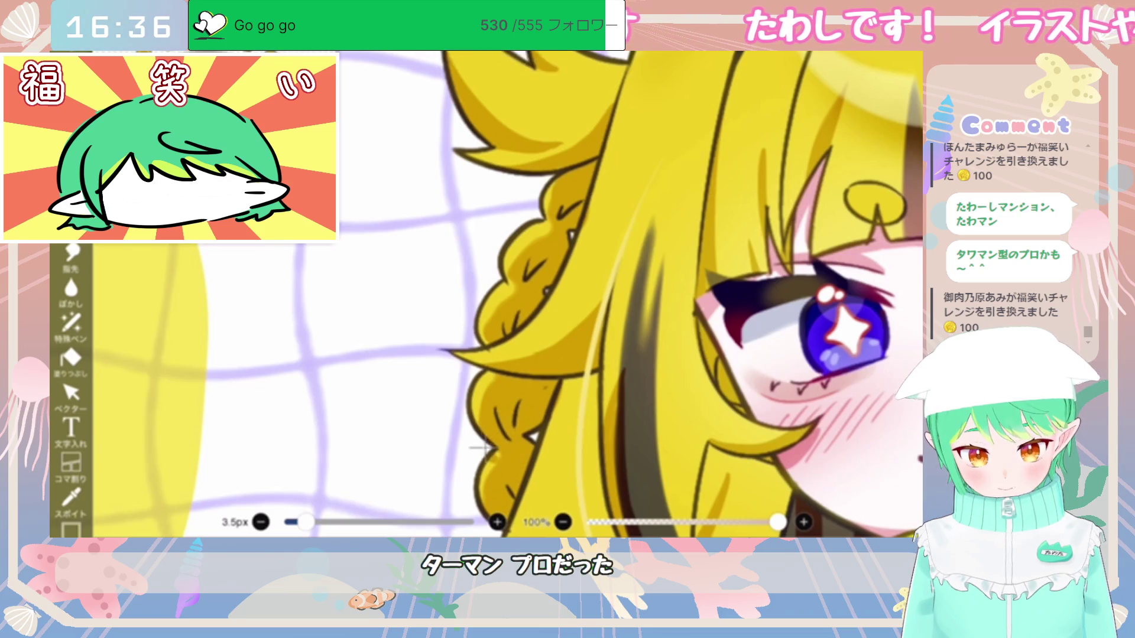
key(e)
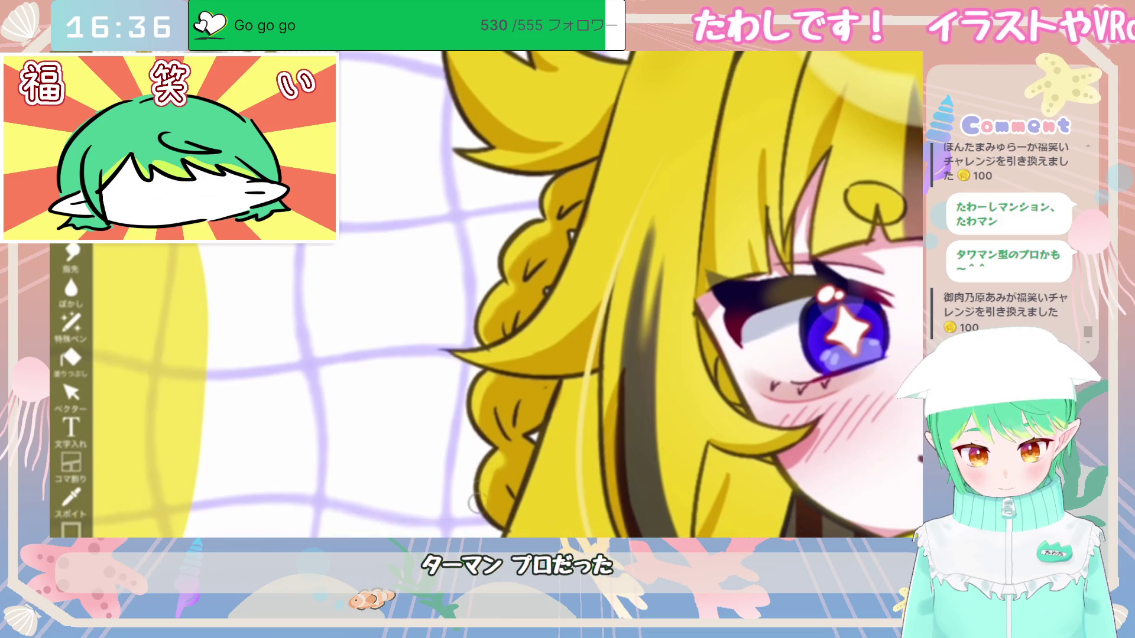
key(b)
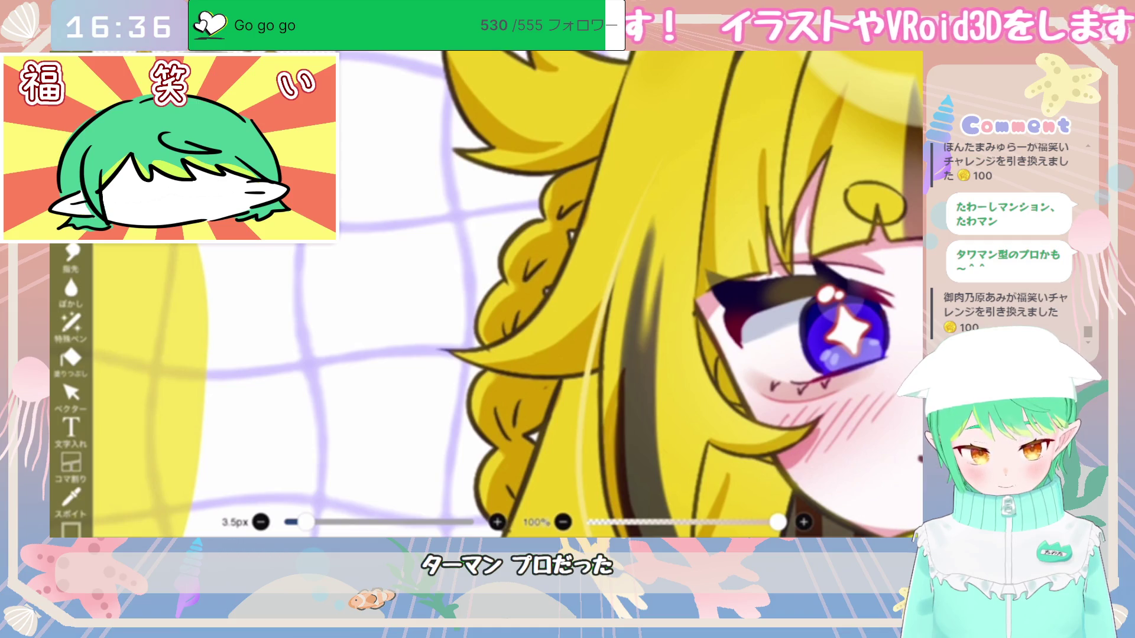
Step: Open the layers list and select the artwork's top folder
scroll(509, 296, down, 5)
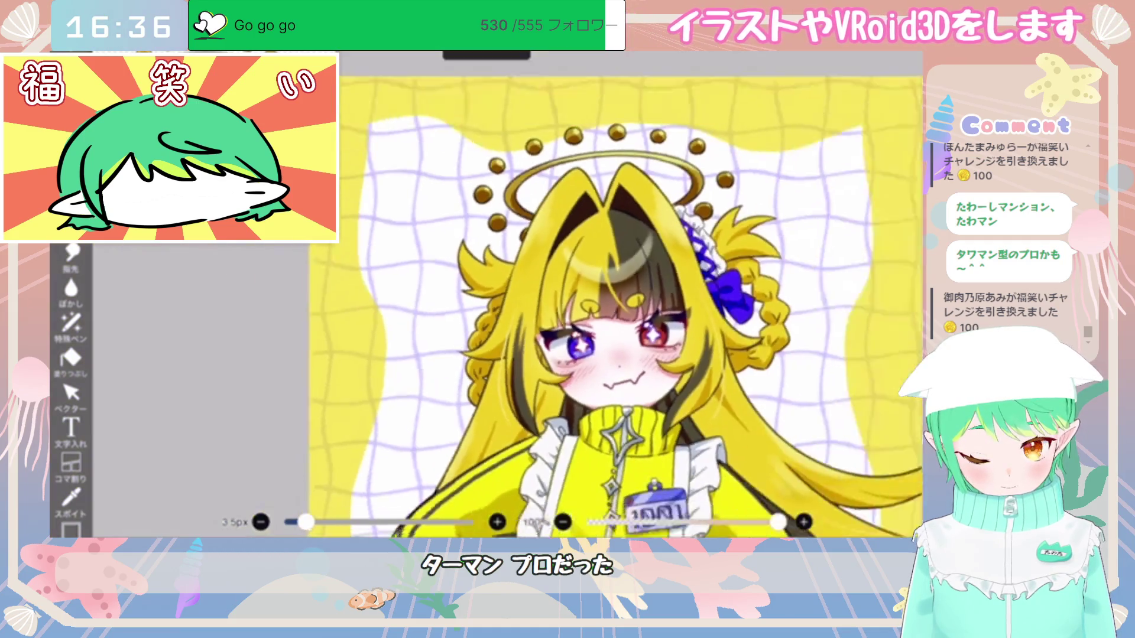
scroll(550, 334, down, 2)
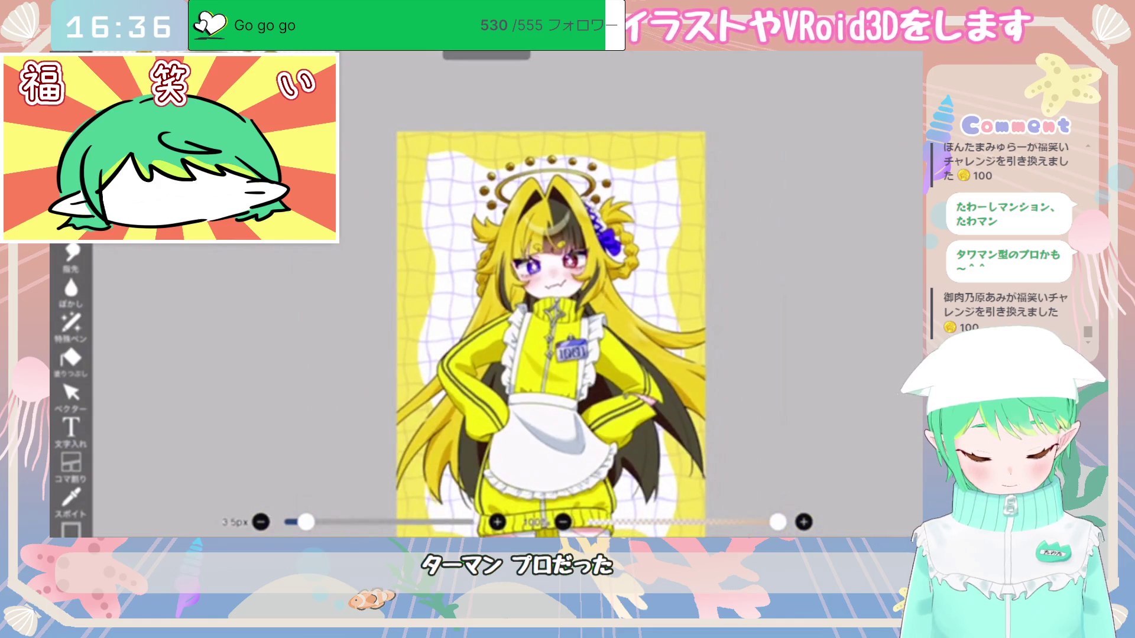
scroll(550, 334, down, 2)
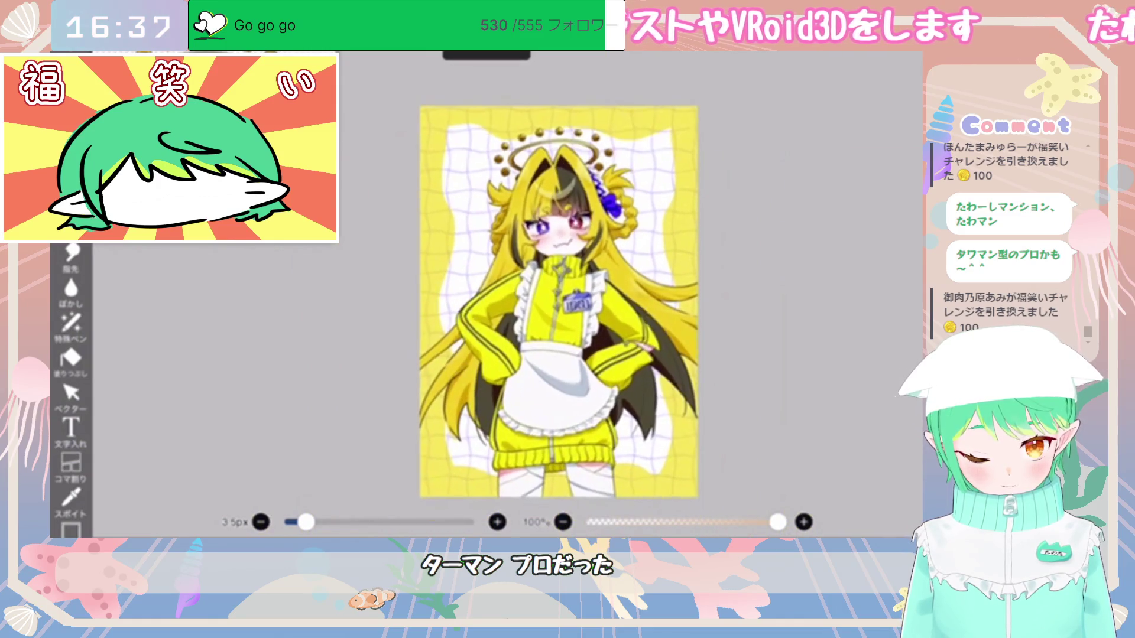
click(734, 499)
scroll(774, 255, up, 15)
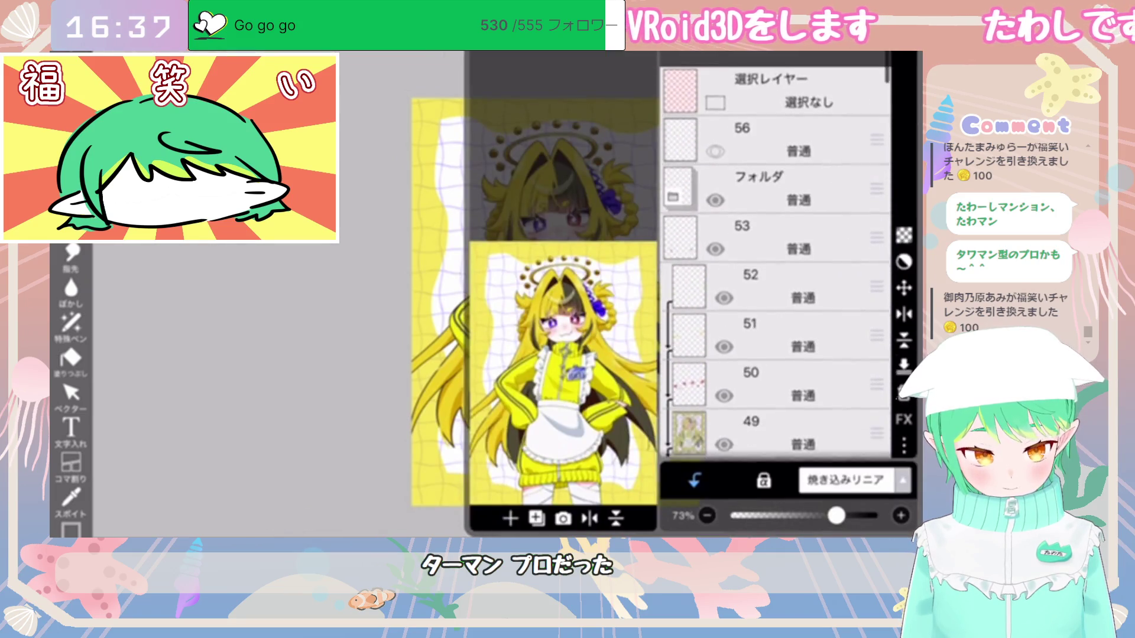
click(768, 153)
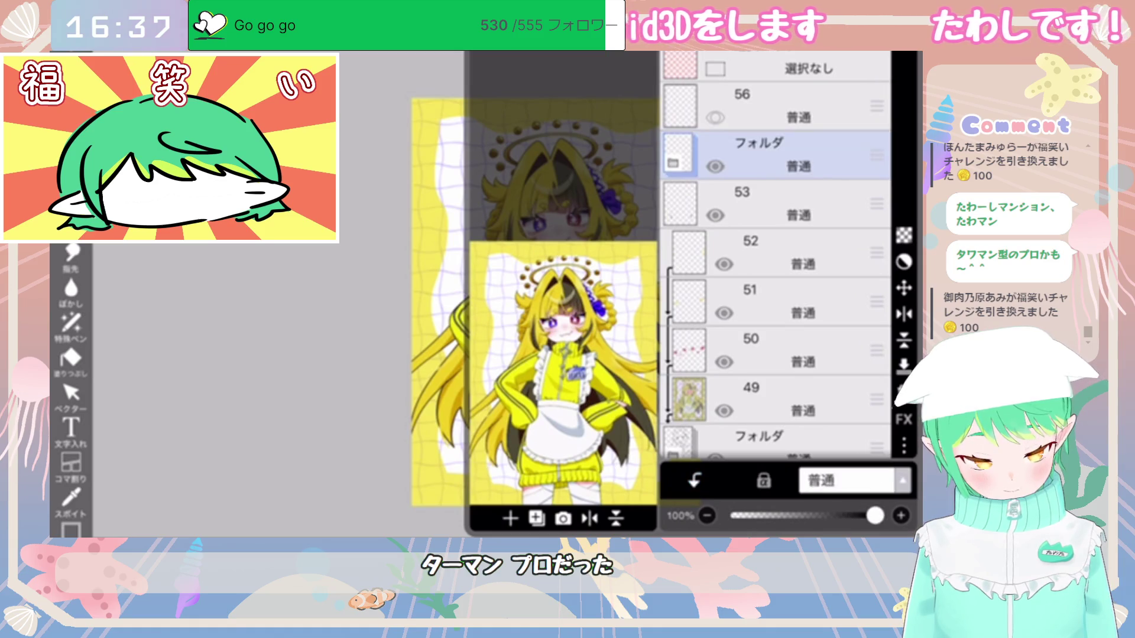
click(537, 518)
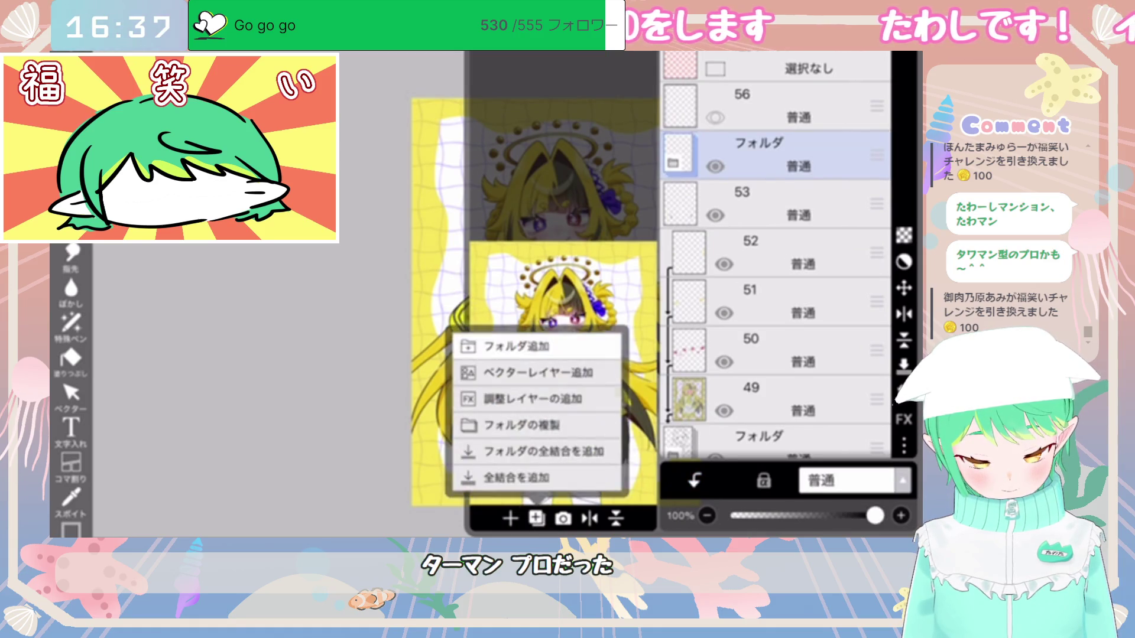
click(508, 343)
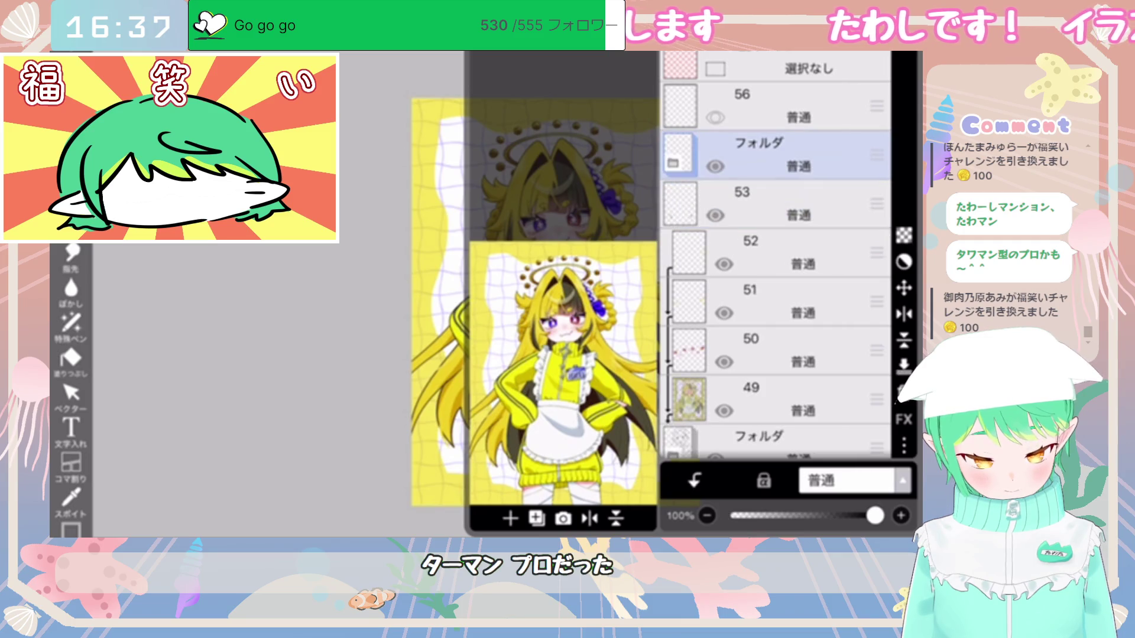
Step: Step down through the folder's layers from layer 43 to the folder above layer 19
click(798, 204)
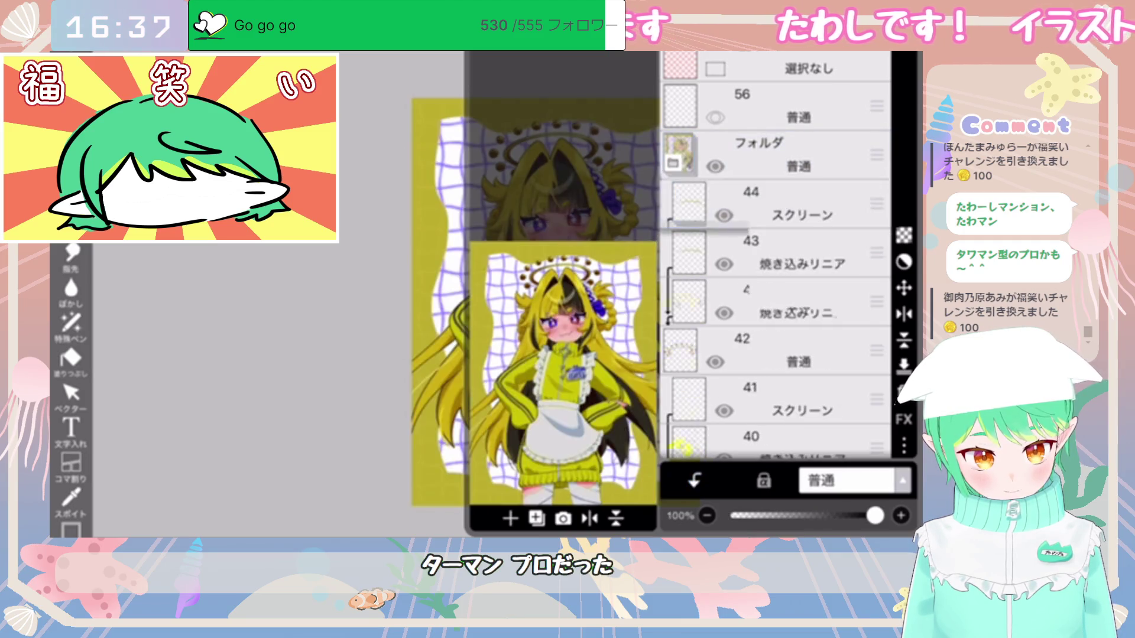
click(798, 198)
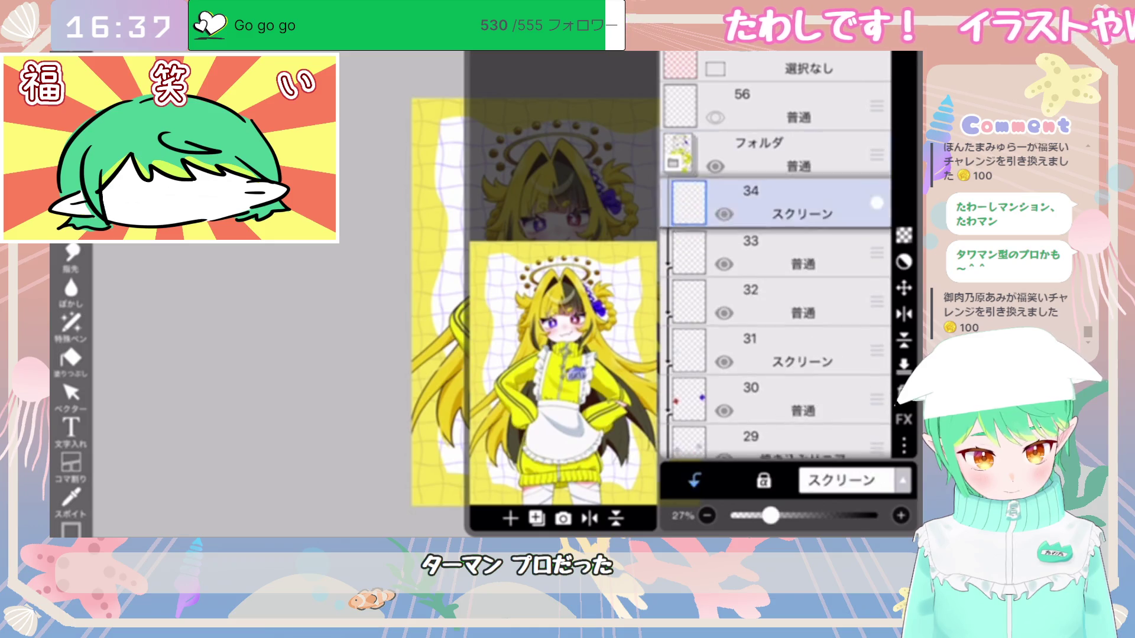
click(798, 301)
click(798, 302)
click(798, 253)
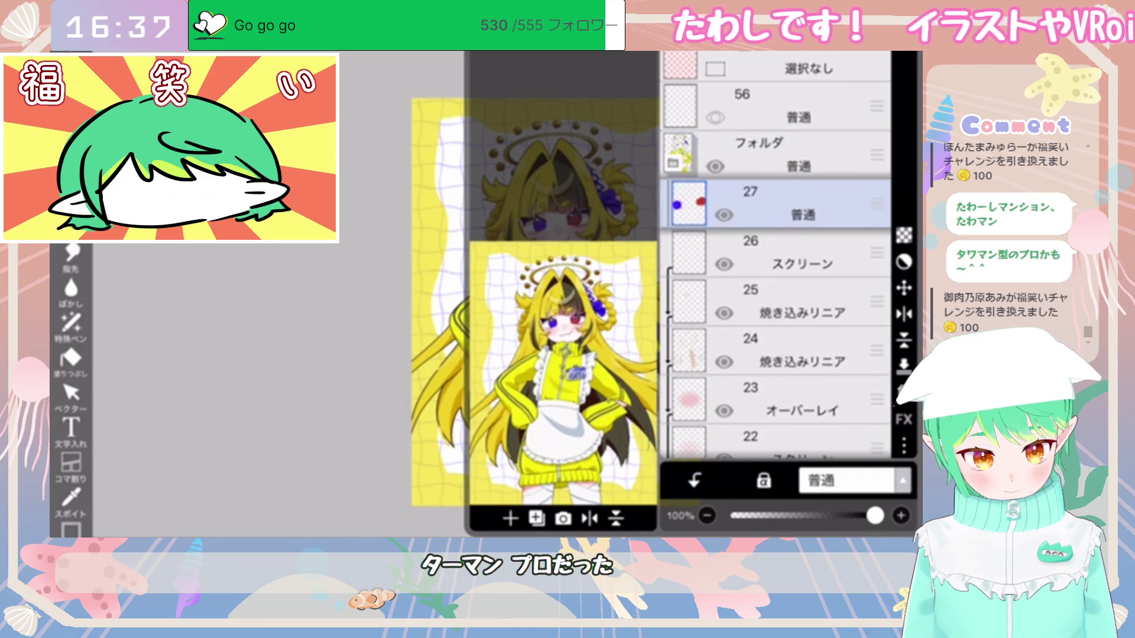
click(798, 302)
click(798, 252)
click(798, 251)
click(798, 251)
click(798, 251)
Step: Collapse the folder holding layers 15–19 and add a merged copy of the folder
click(672, 162)
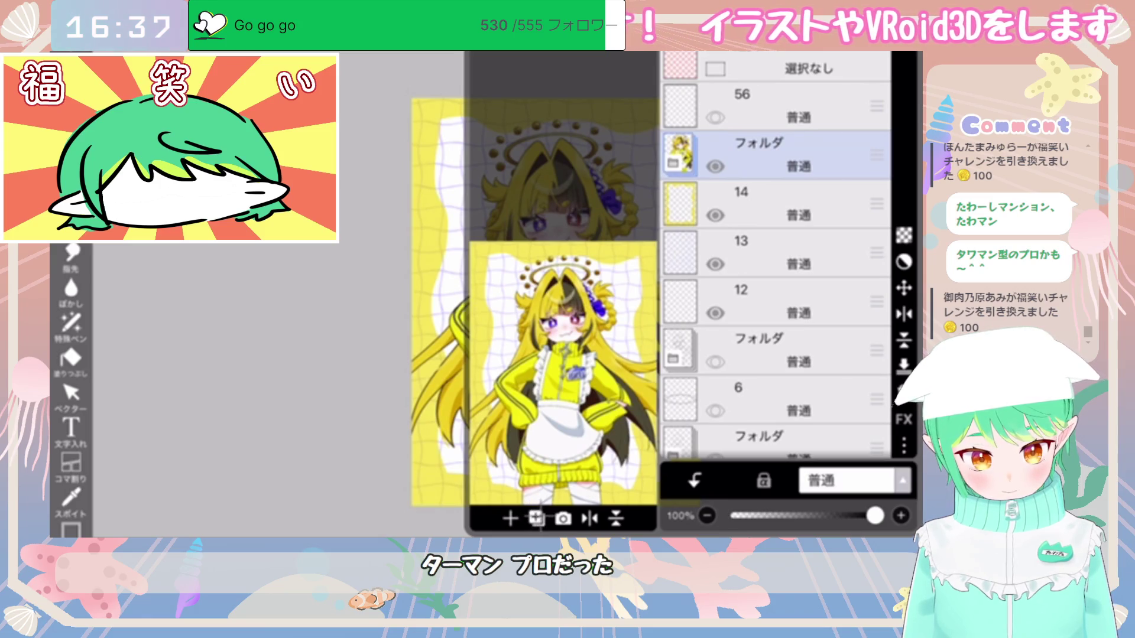
click(536, 518)
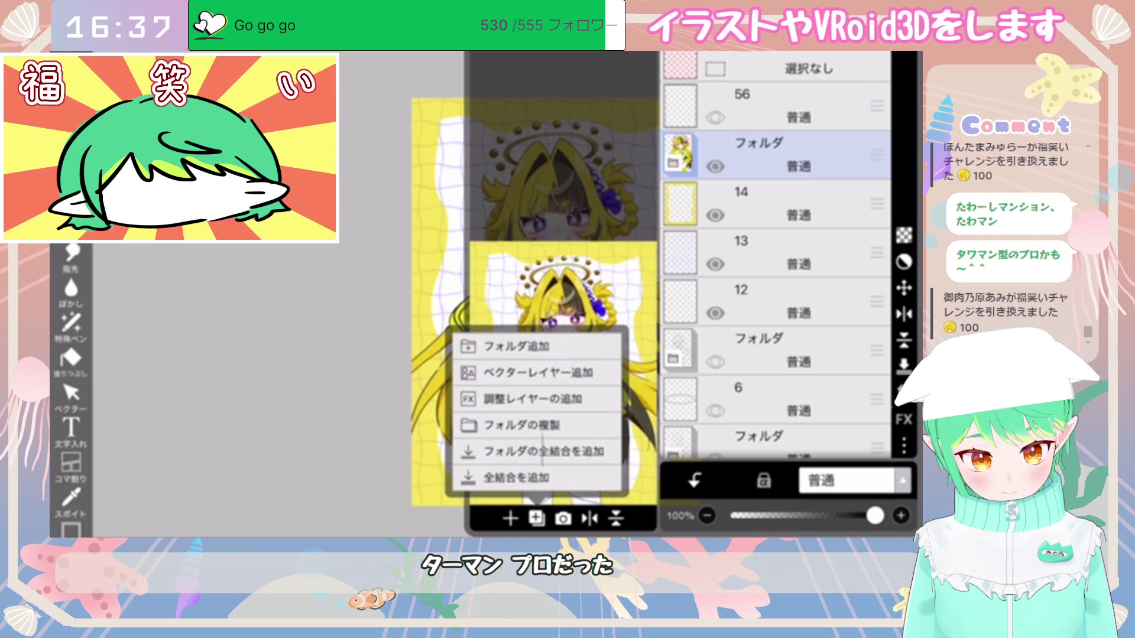
click(544, 451)
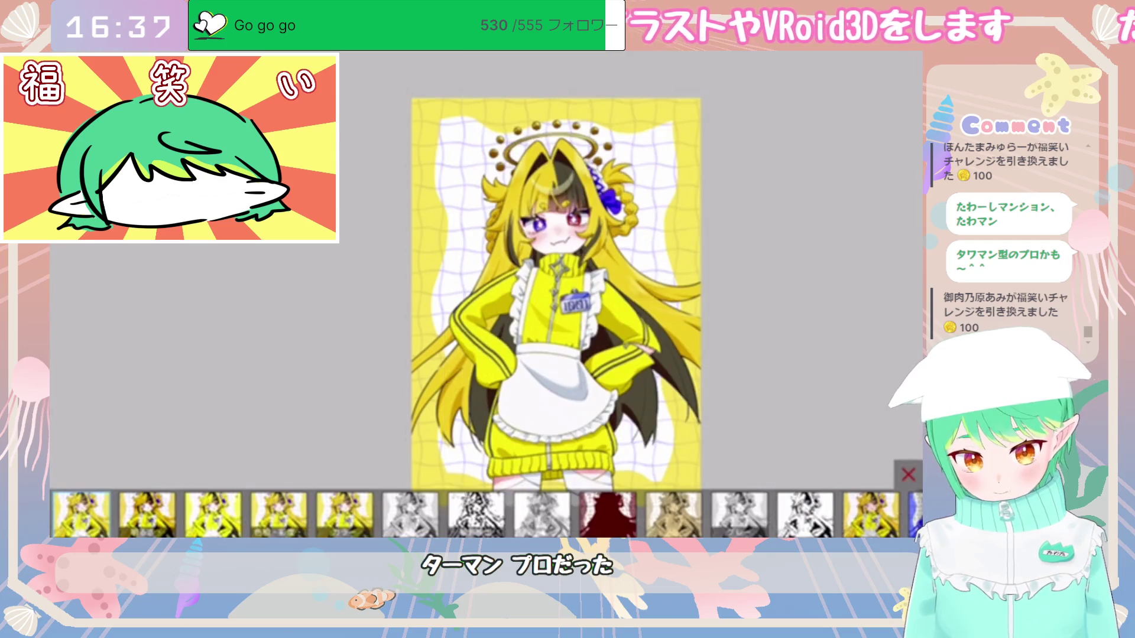
Step: Apply a gradient map to the merged layer using the 和色(赤-緑) red-to-green preset
click(827, 514)
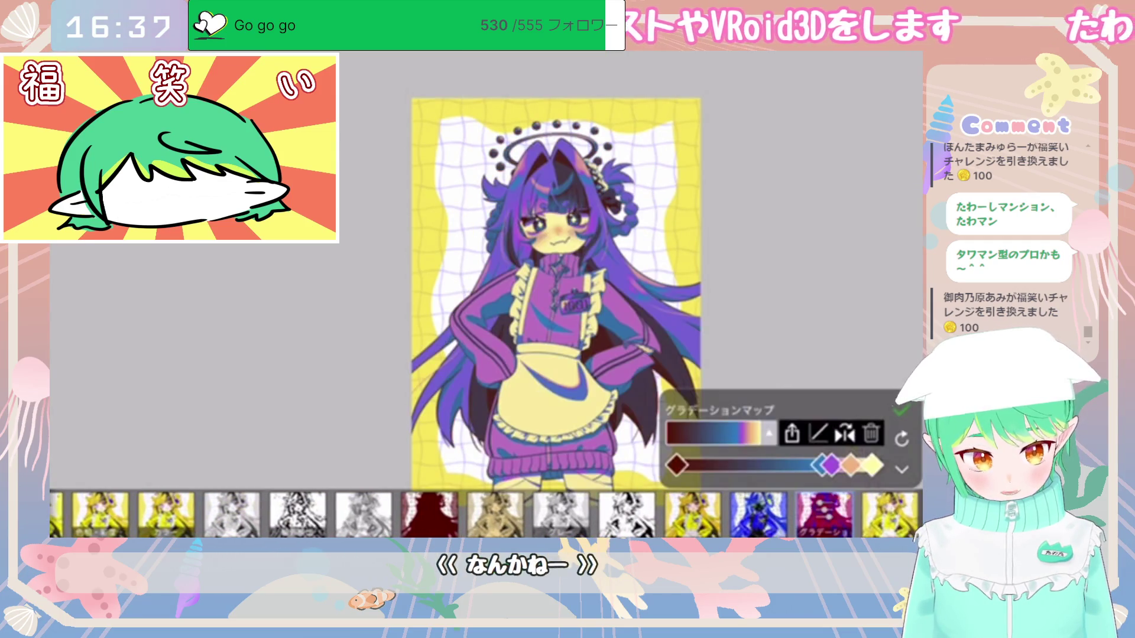
click(715, 434)
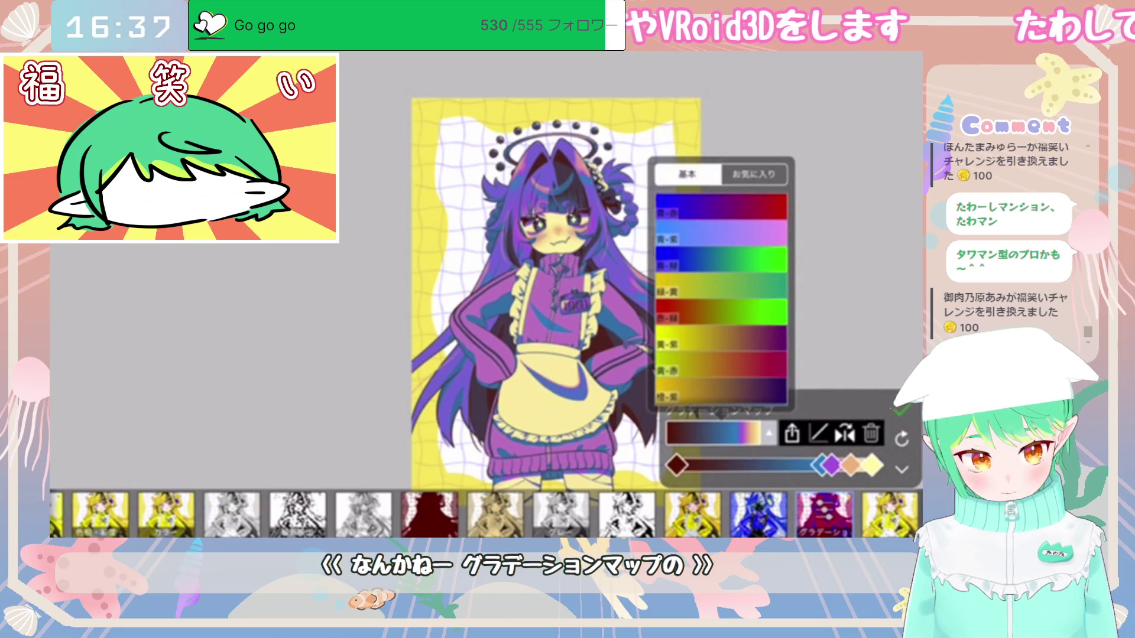
scroll(721, 300, down, 10)
scroll(720, 300, down, 8)
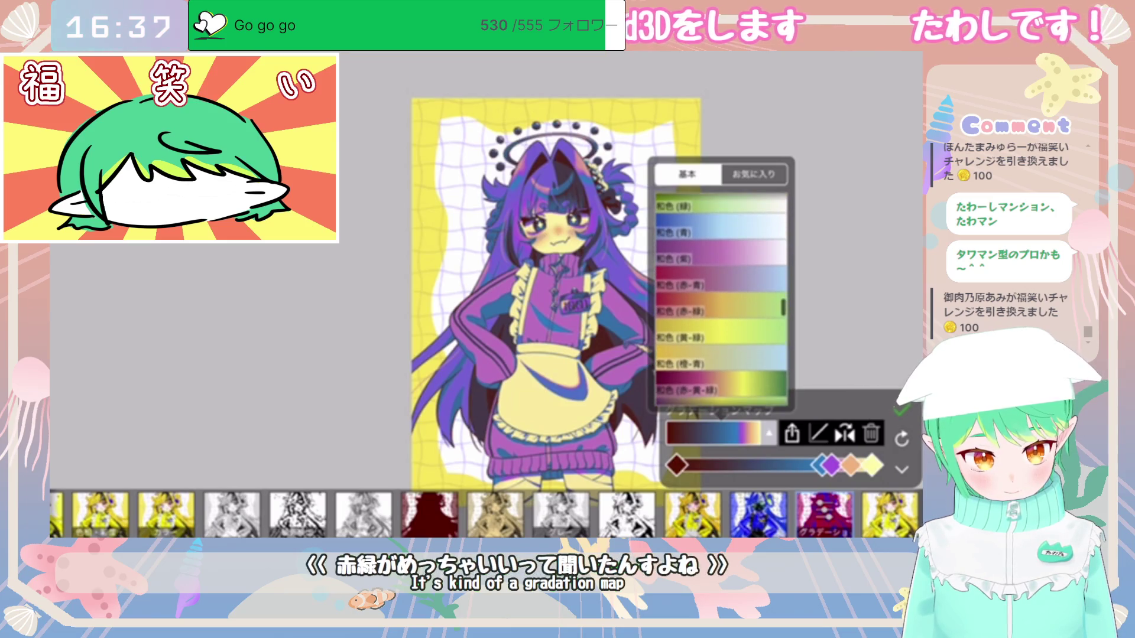
click(721, 311)
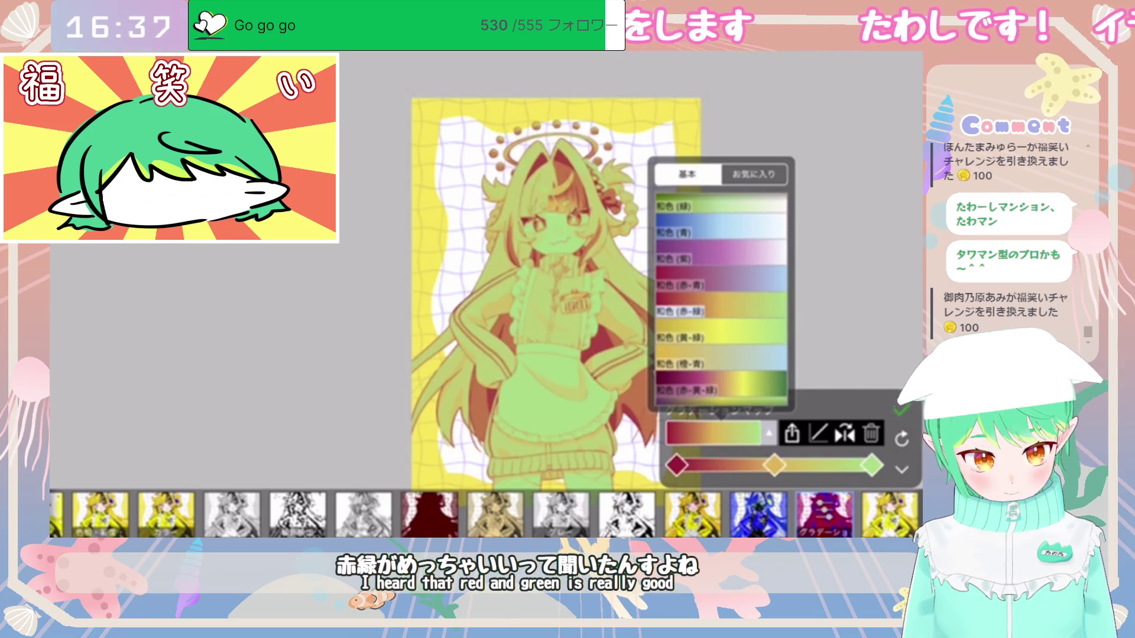
Step: Brighten the red end, lighten the green end, tweak the middle stop, and apply the gradient map
drag(775, 465, 779, 466)
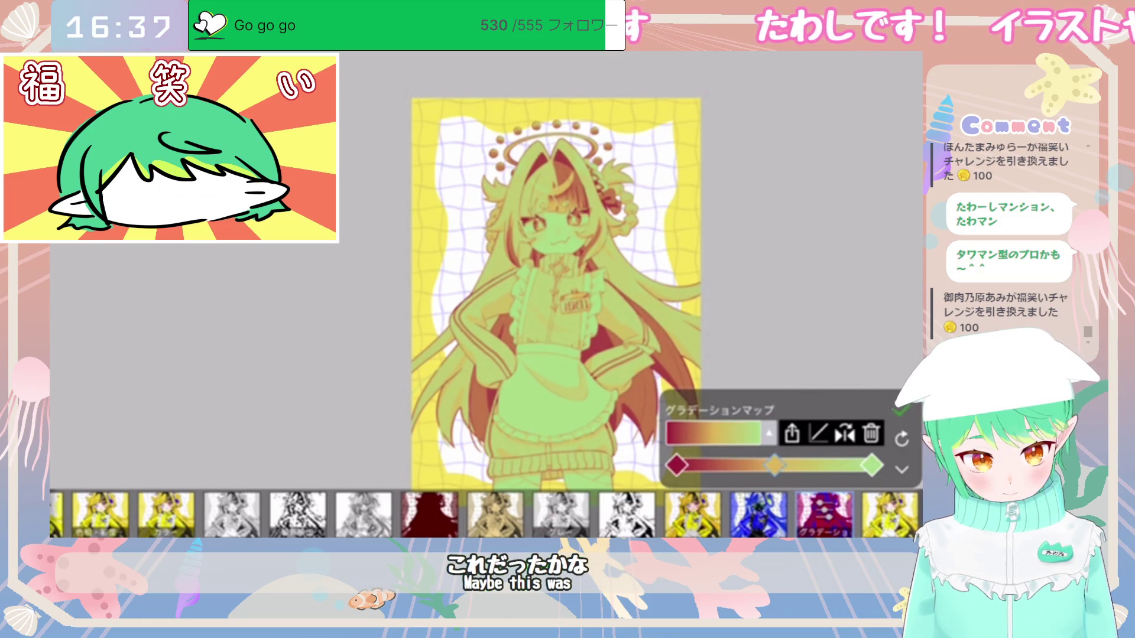
click(677, 466)
mouse_move(740, 305)
mouse_down()
mouse_move(740, 288)
mouse_move(707, 292)
mouse_up()
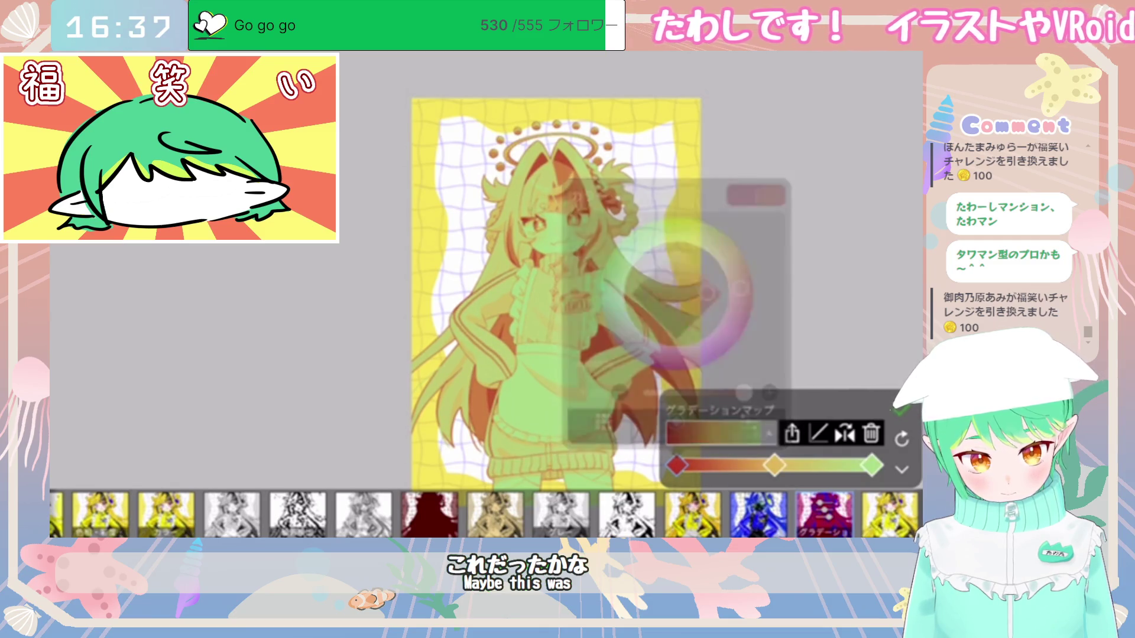
click(872, 465)
drag(812, 269, 810, 264)
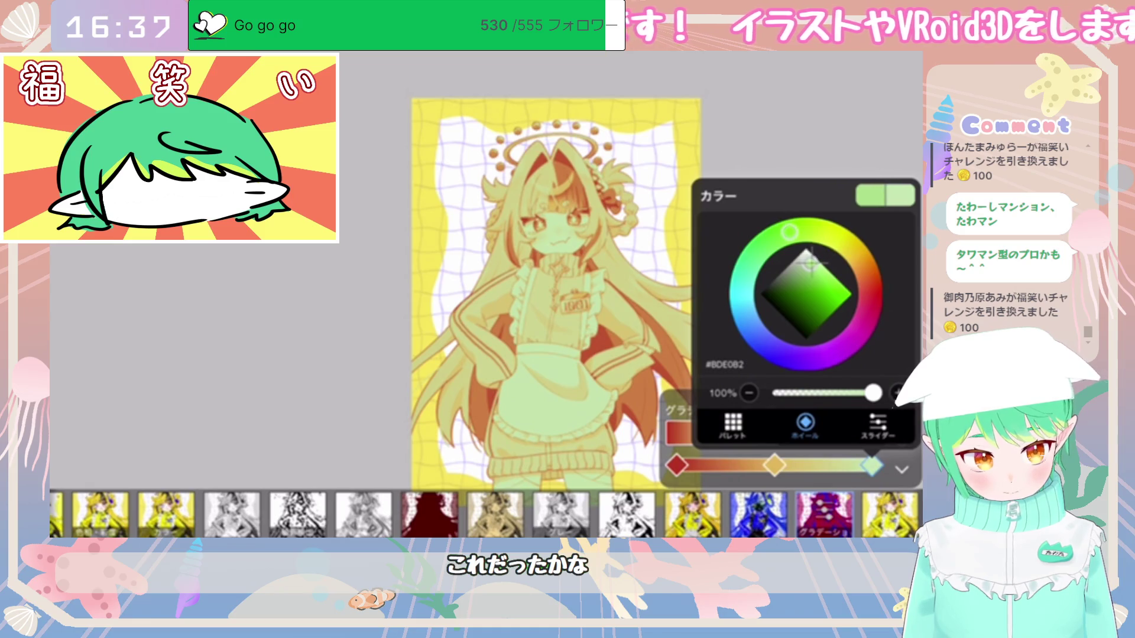
click(872, 465)
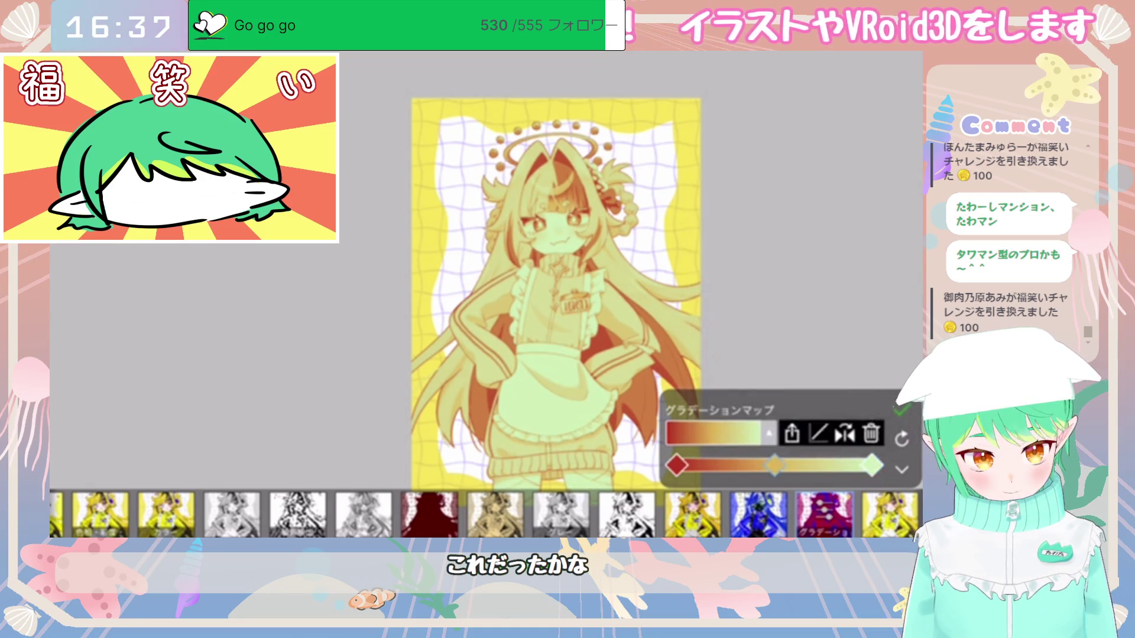
click(775, 465)
mouse_move(799, 273)
mouse_down()
mouse_move(813, 284)
mouse_move(808, 269)
mouse_up()
click(775, 465)
click(902, 470)
click(899, 473)
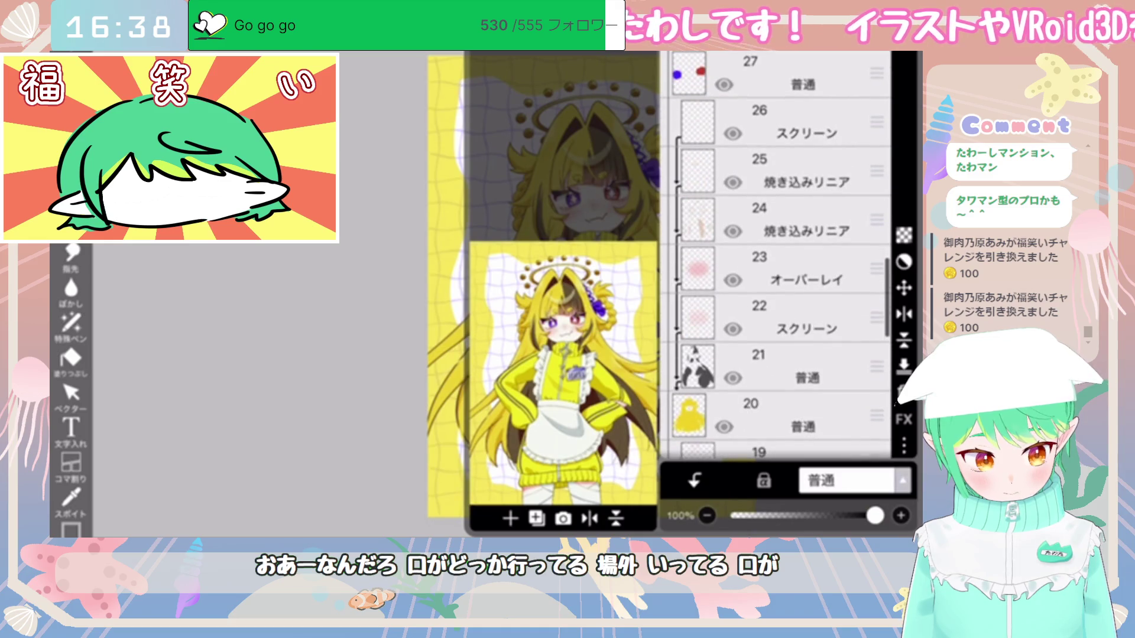
Step: Raise screen layer 26's opacity to 61%
scroll(775, 272, up, 2)
click(786, 207)
drag(813, 516, 819, 516)
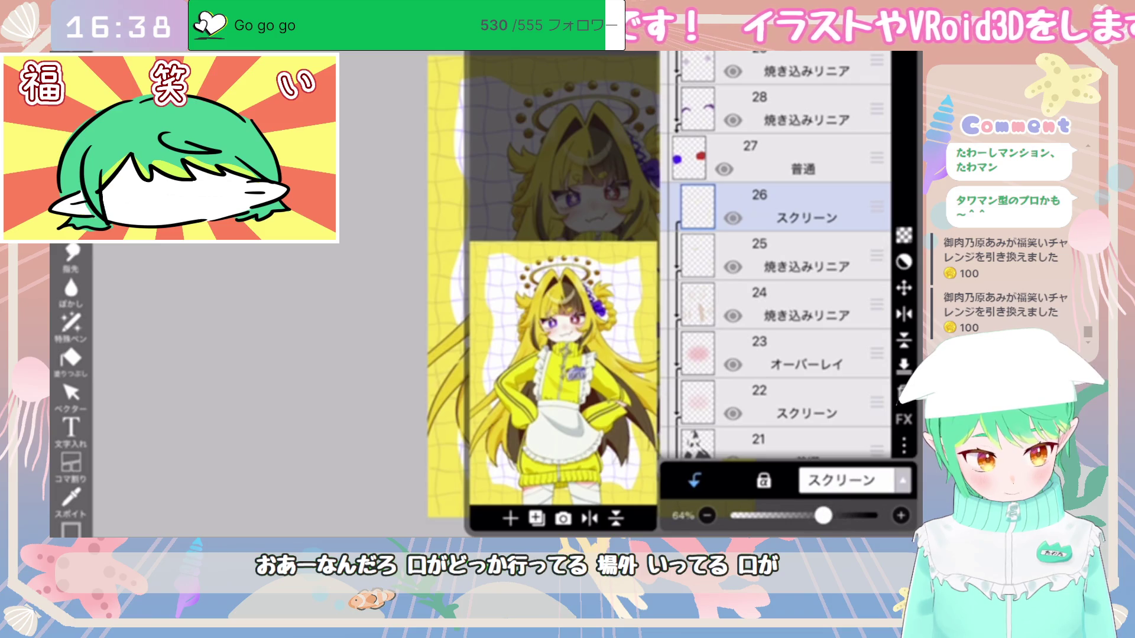
Step: Expand the layer folder, select layer 56, and add a new blank layer above it
scroll(776, 272, up, 15)
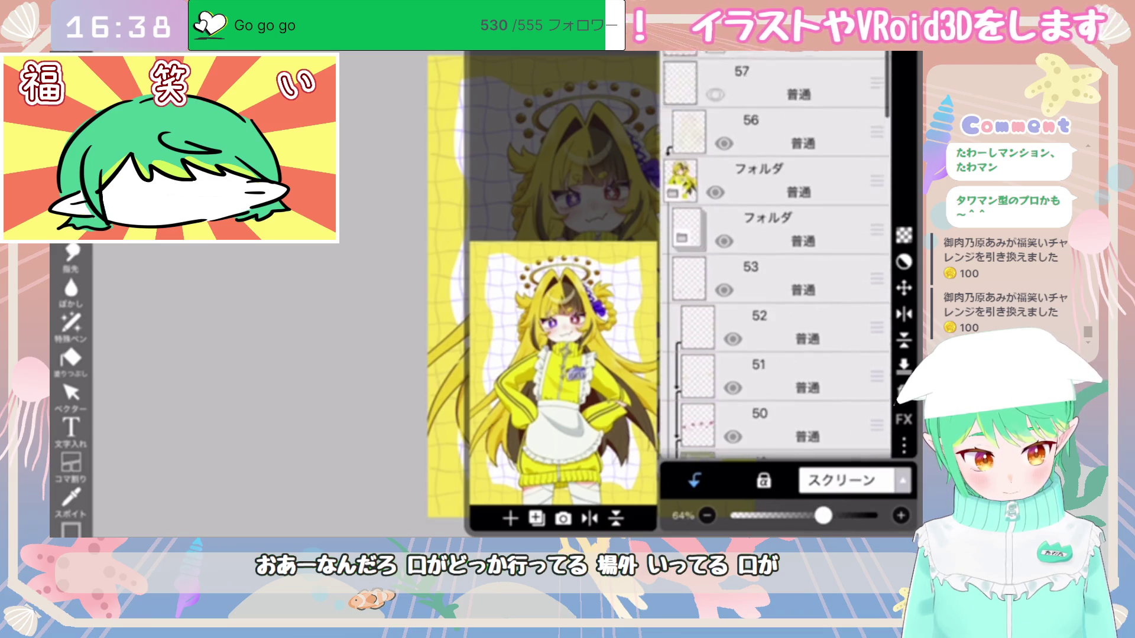
click(780, 195)
click(683, 210)
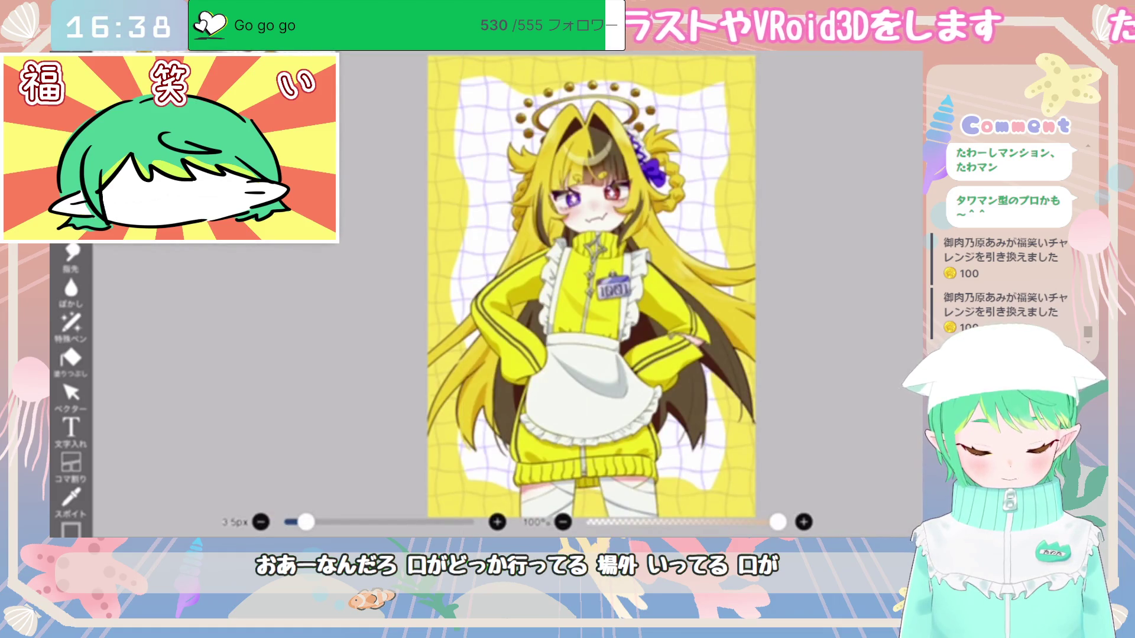
scroll(591, 284, up, 2)
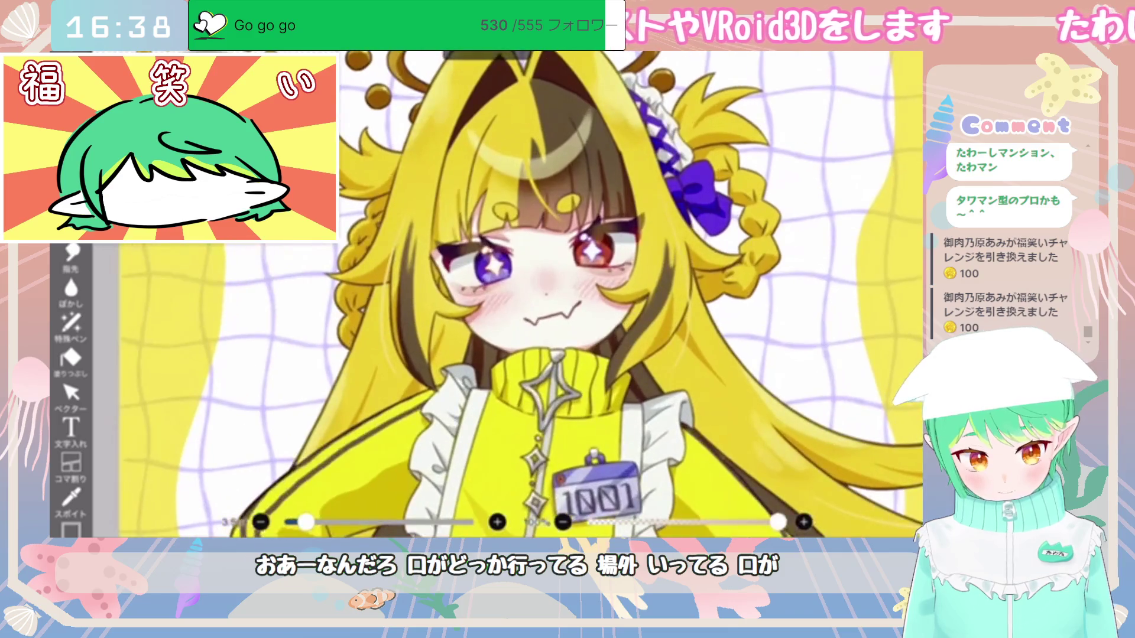
scroll(556, 295, up, 3)
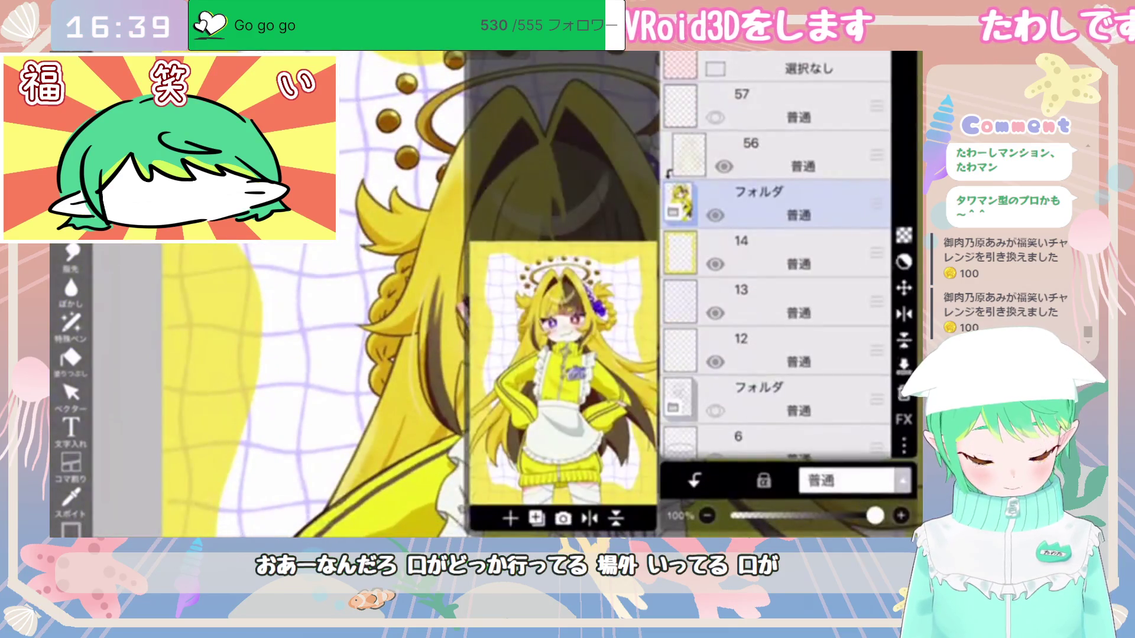
click(805, 161)
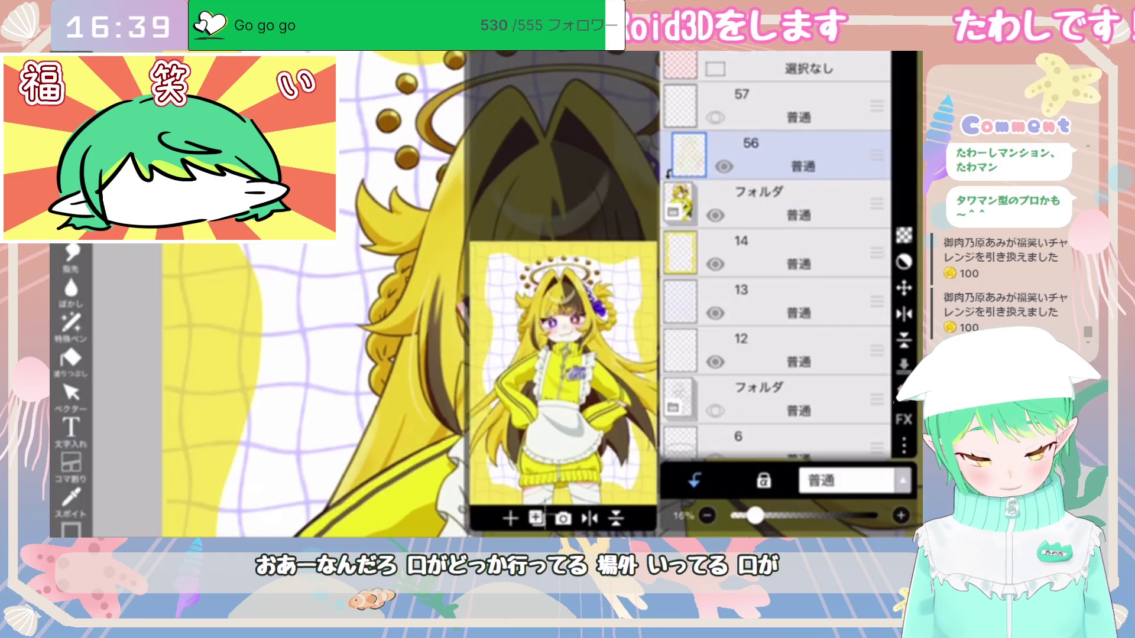
click(510, 518)
scroll(532, 296, down, 1)
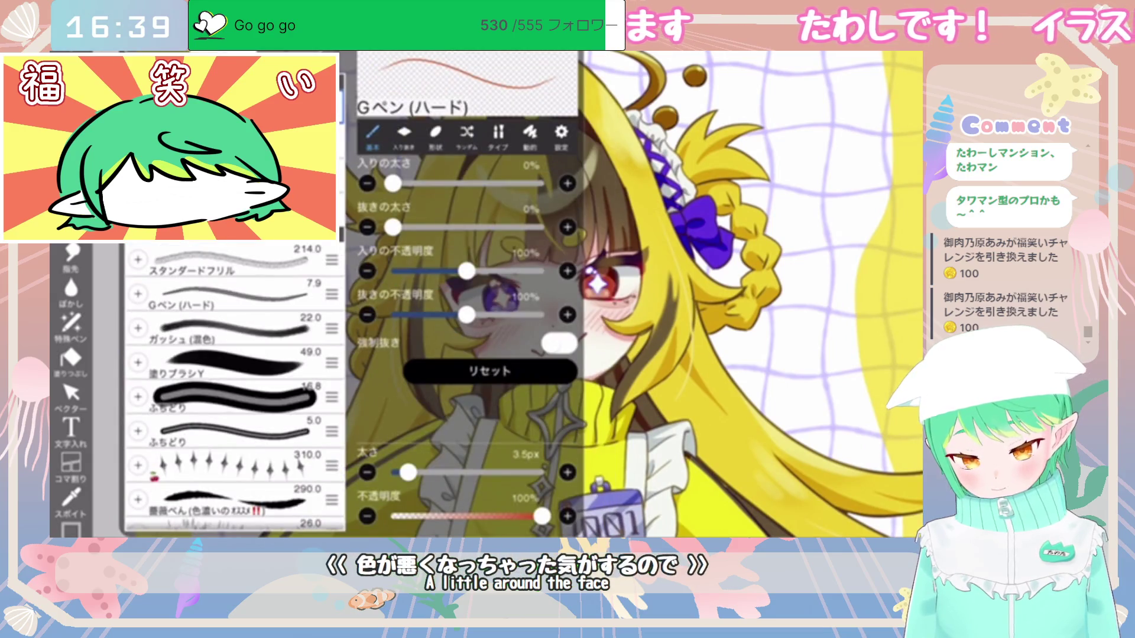
Step: Airbrush red over the character's face and both thighs
mouse_move(556, 319)
mouse_down()
mouse_move(532, 295)
mouse_move(591, 331)
mouse_move(508, 354)
mouse_move(627, 296)
mouse_move(502, 367)
mouse_move(467, 296)
mouse_move(496, 207)
mouse_move(650, 237)
mouse_move(679, 319)
mouse_move(580, 195)
mouse_move(532, 177)
mouse_move(515, 224)
mouse_move(443, 296)
mouse_move(437, 319)
mouse_move(414, 266)
mouse_move(419, 237)
mouse_up()
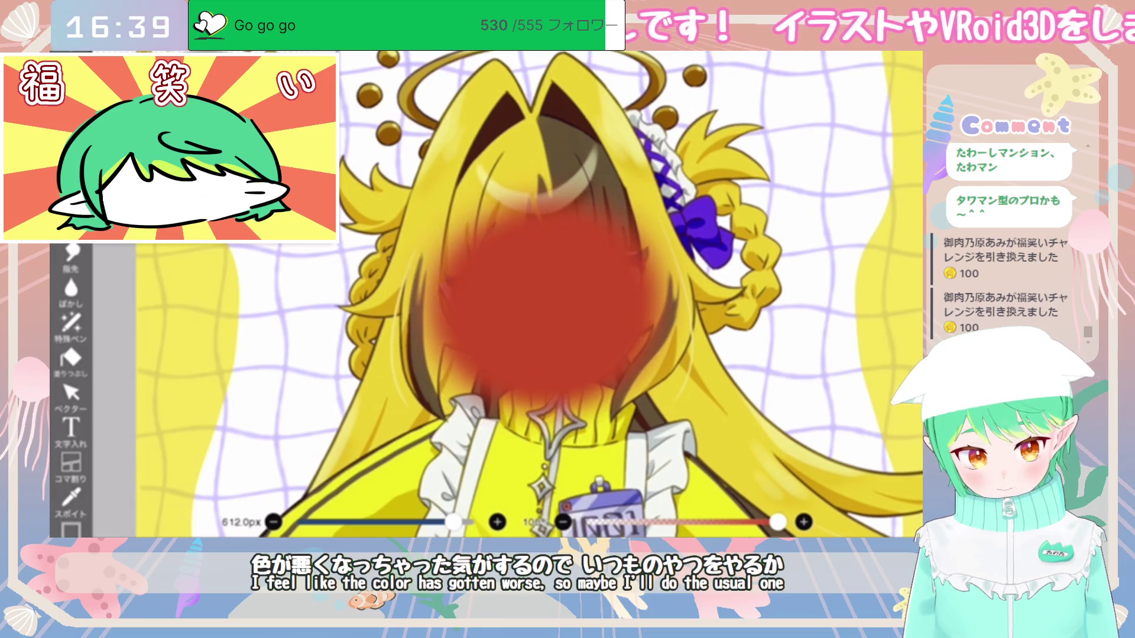
scroll(529, 295, down, 5)
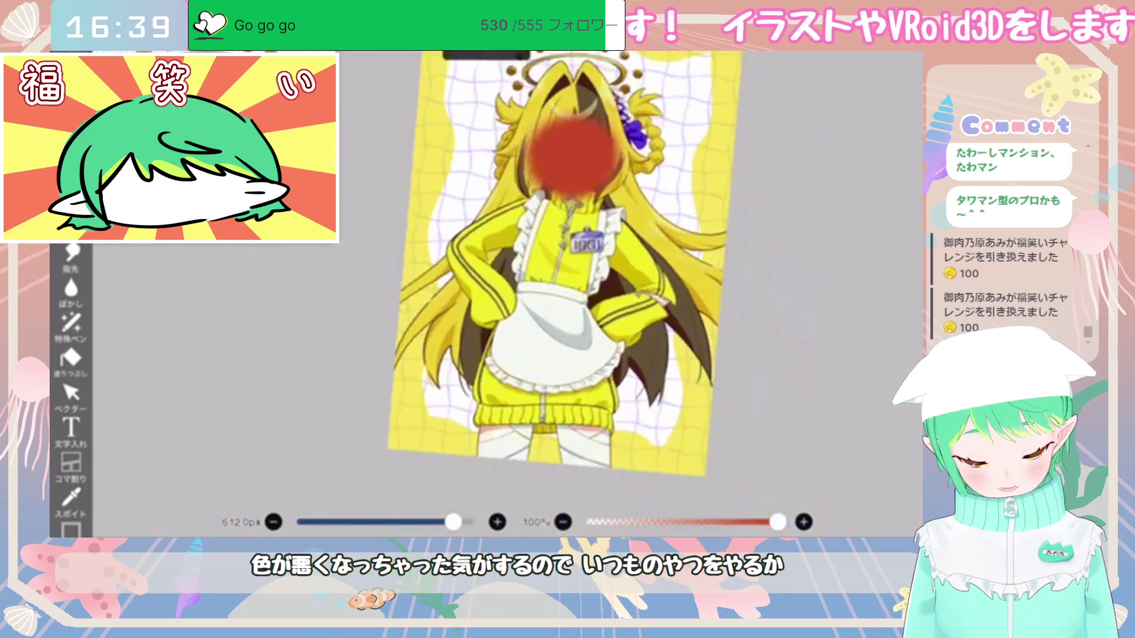
scroll(550, 283, up, 2)
drag(484, 426, 556, 496)
drag(585, 426, 645, 491)
scroll(543, 307, down, 5)
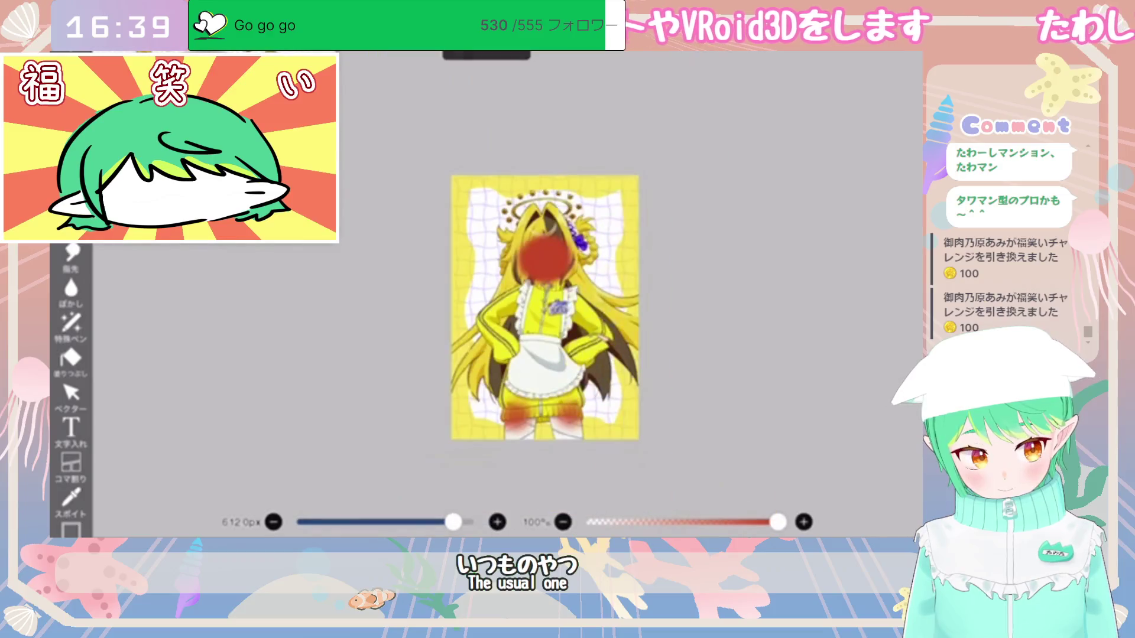
Step: Pick a new colour and lasso-fill the girl's entire silhouette solid blue
click(486, 55)
drag(547, 199, 525, 218)
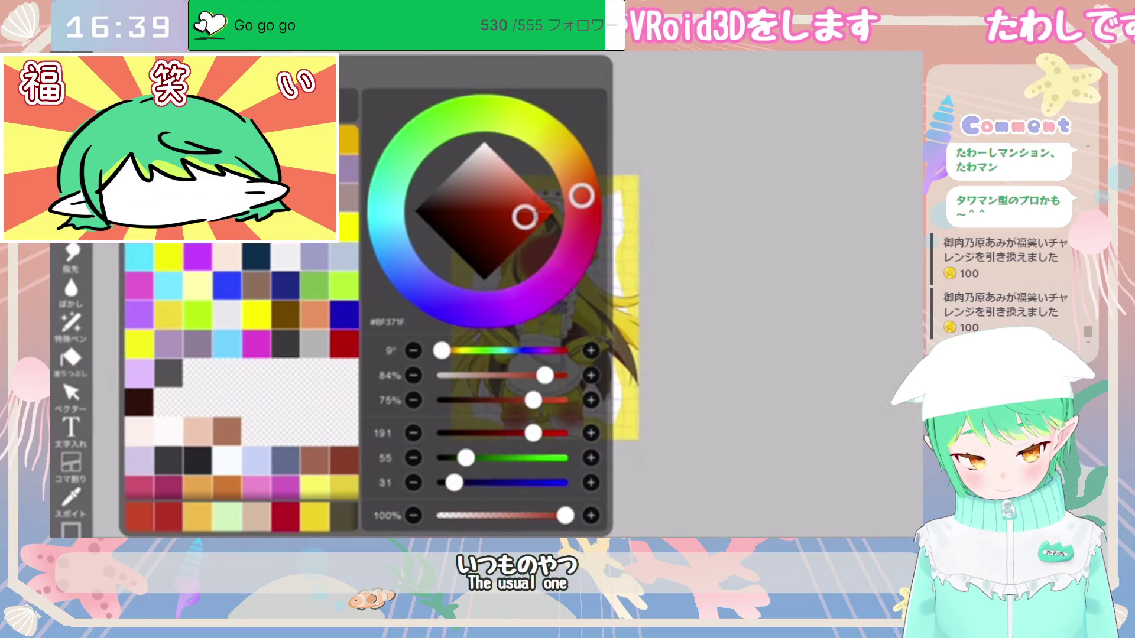
click(674, 189)
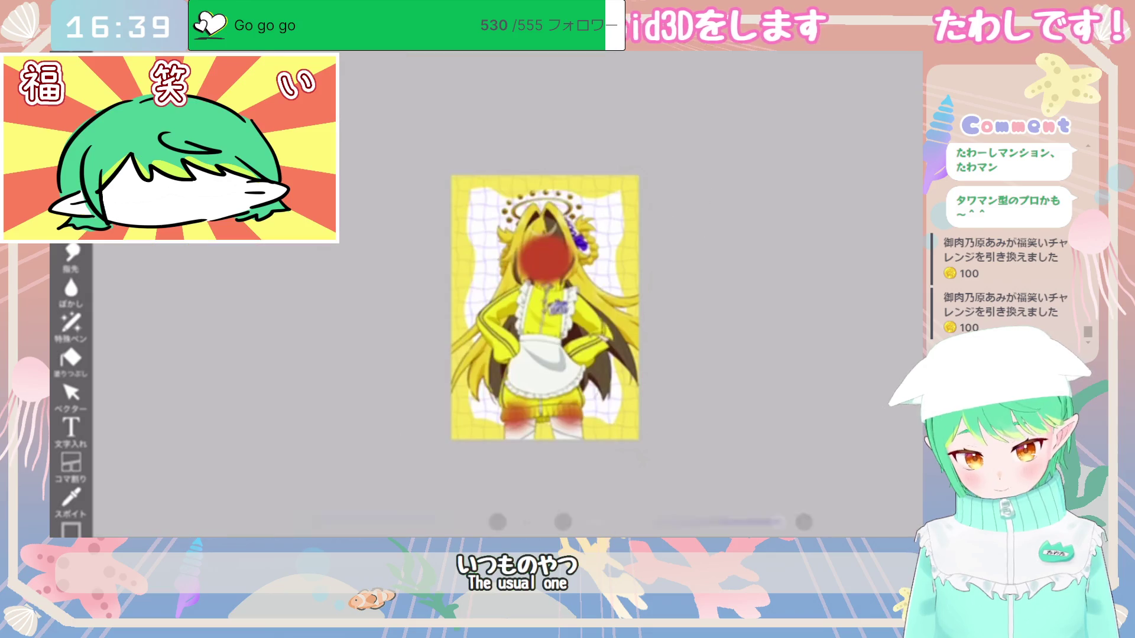
click(71, 324)
drag(547, 188, 543, 441)
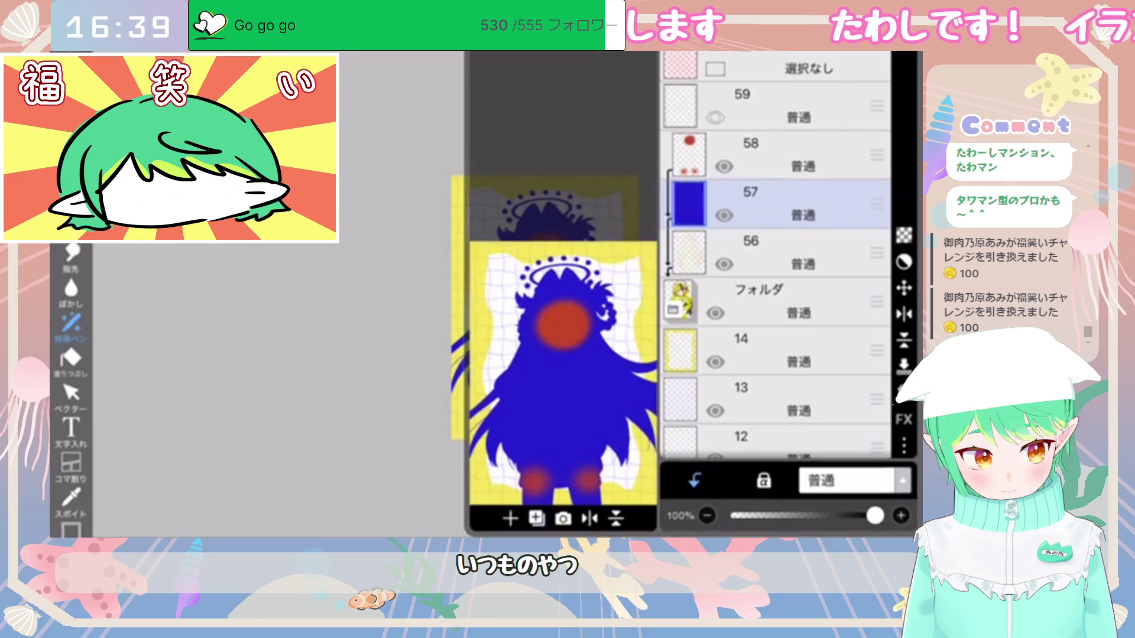
Step: Set layer 57 to Overlay and drop its opacity to 31%, then slightly lower
click(849, 480)
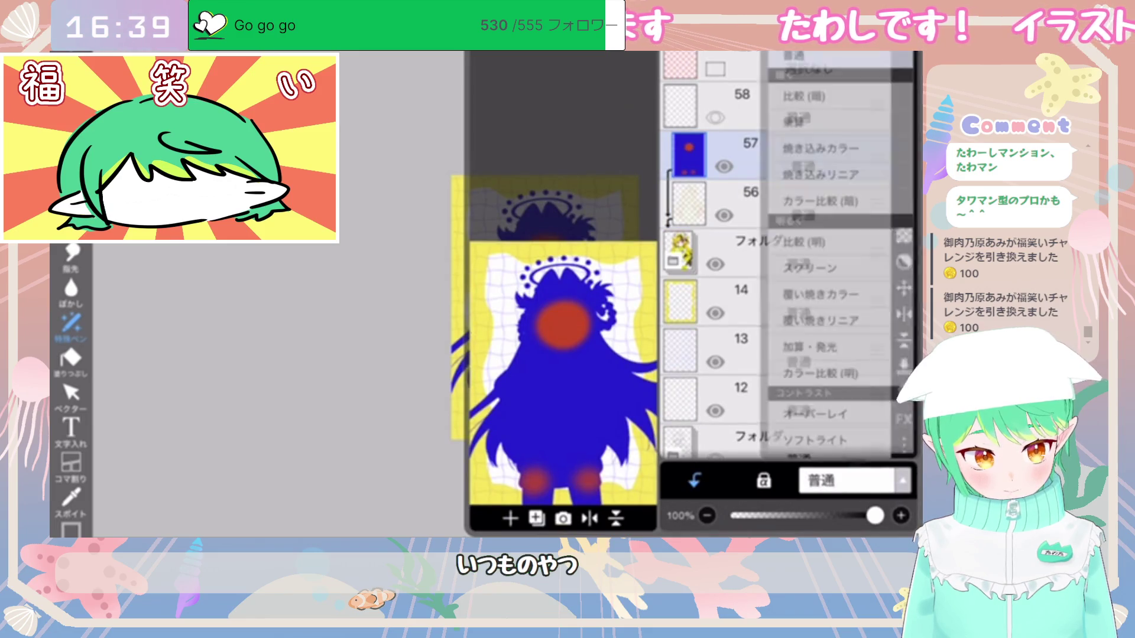
click(840, 414)
mouse_move(875, 516)
mouse_down()
mouse_move(737, 516)
mouse_move(784, 516)
mouse_up()
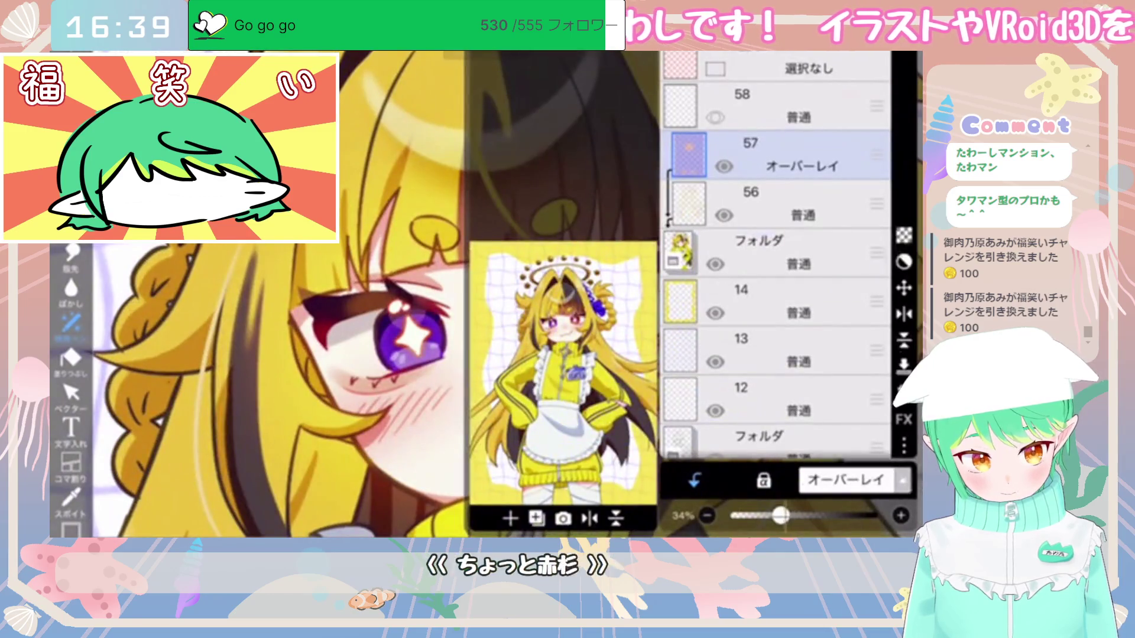
drag(781, 516, 764, 516)
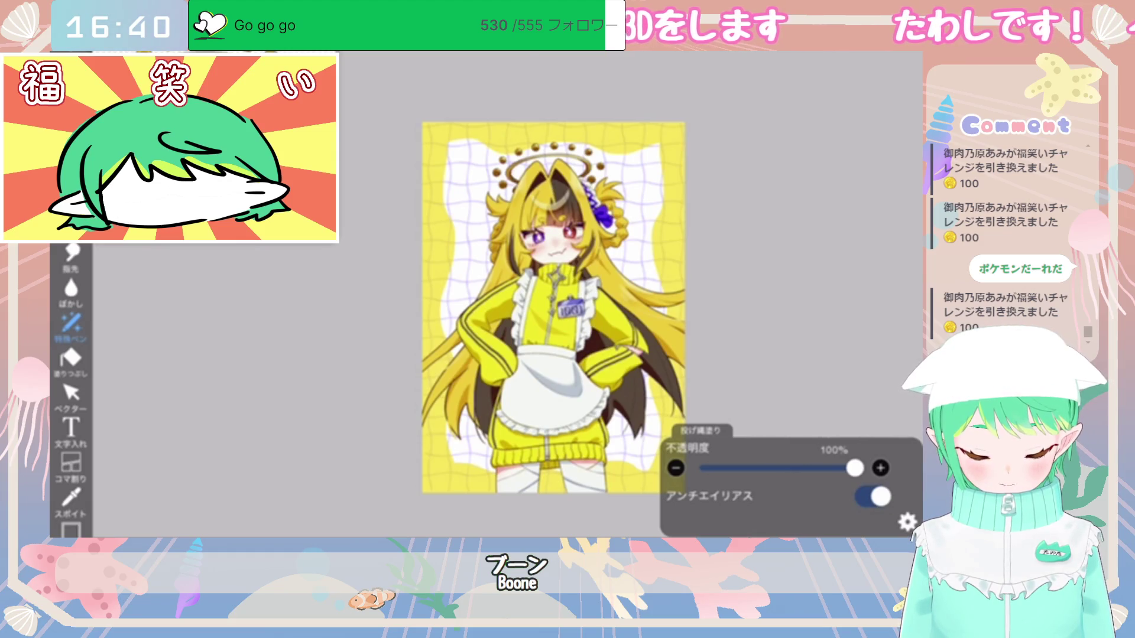
Step: Select frame layer 58 and zoom in to inspect the torso details
scroll(553, 307, down, 3)
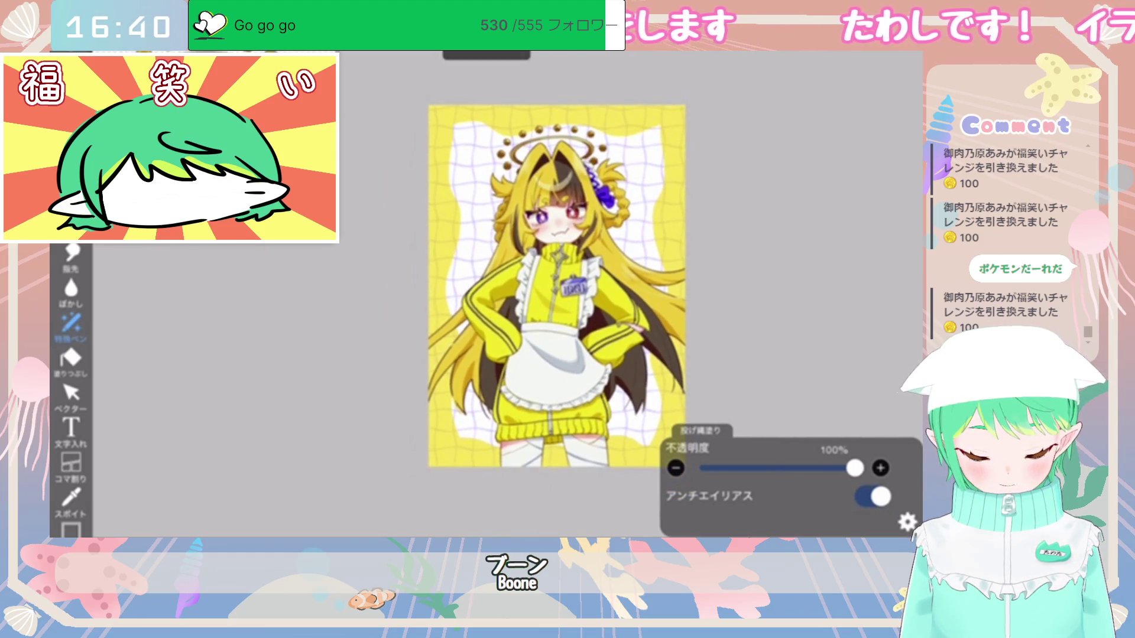
scroll(556, 284, up, 1)
scroll(775, 266, down, 1)
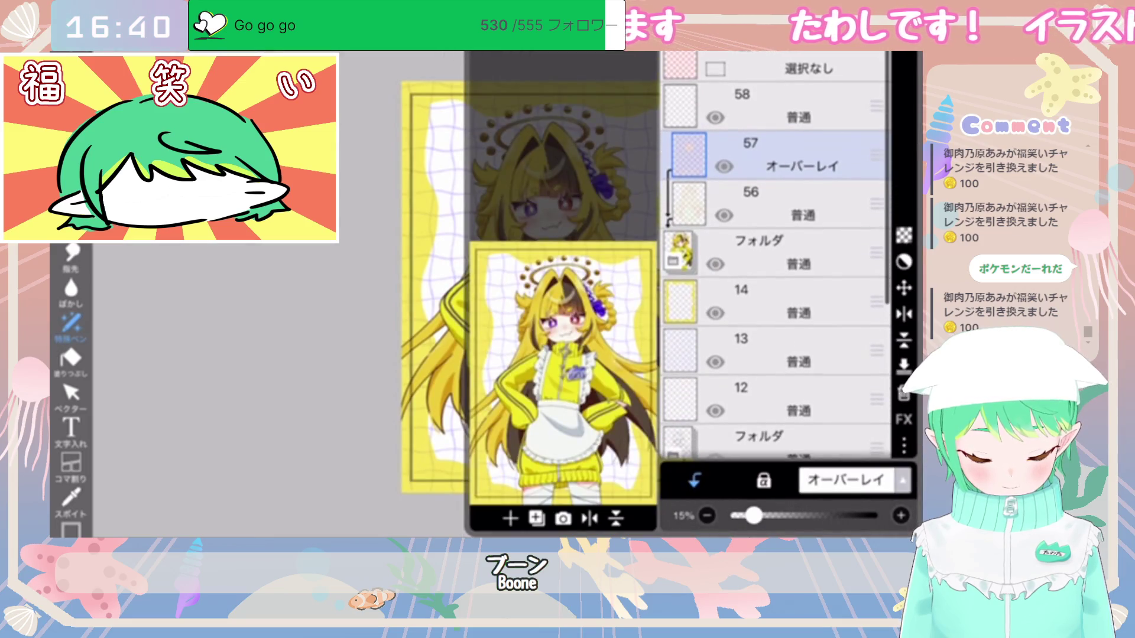
click(769, 106)
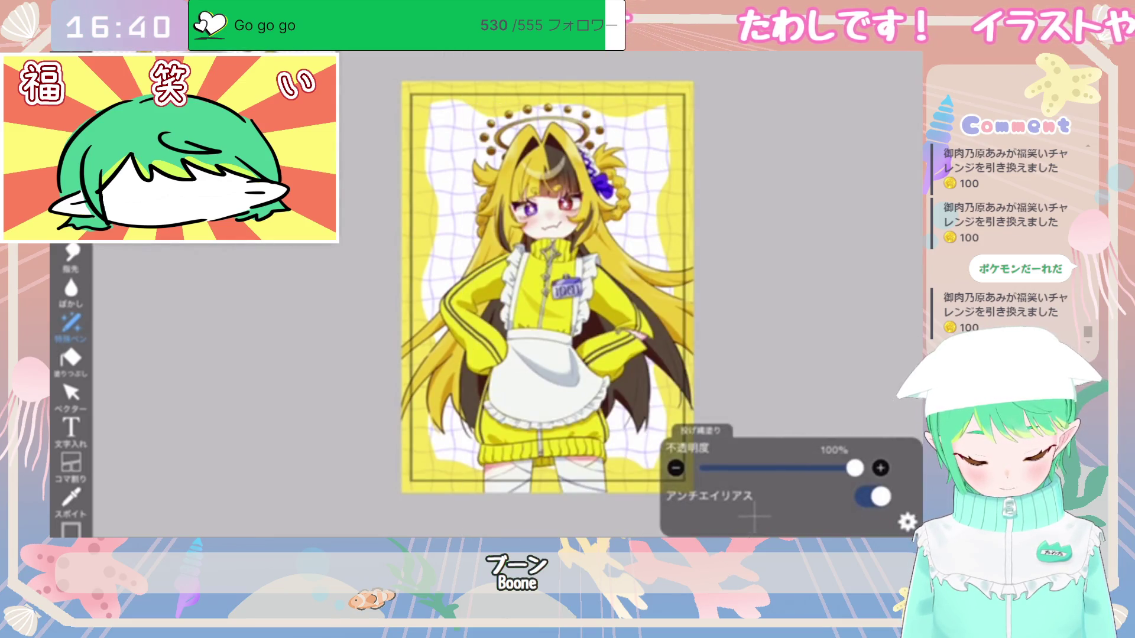
scroll(544, 331, up, 5)
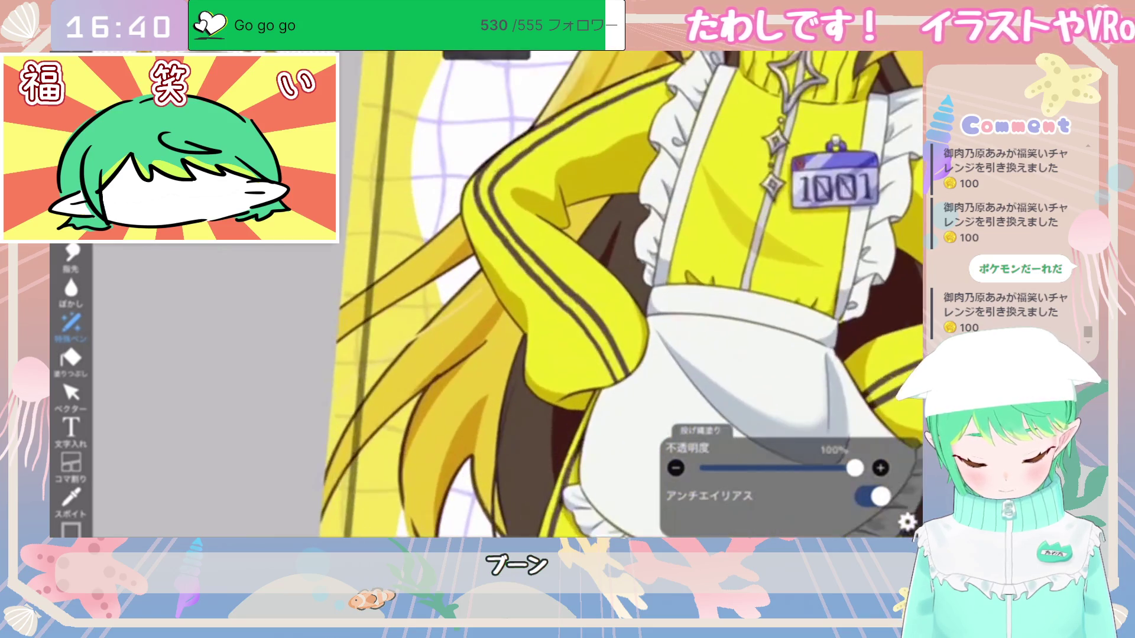
scroll(560, 284, down, 6)
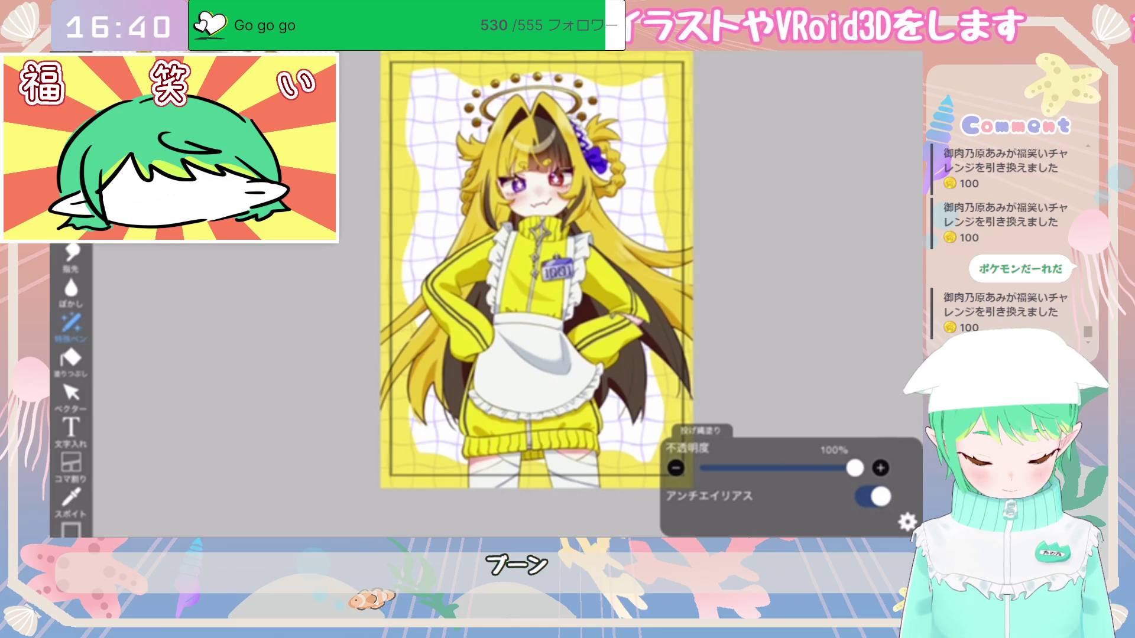
Step: Hide frame layer 58 and save the illustration as a PNG image, confirming the save twice
click(717, 114)
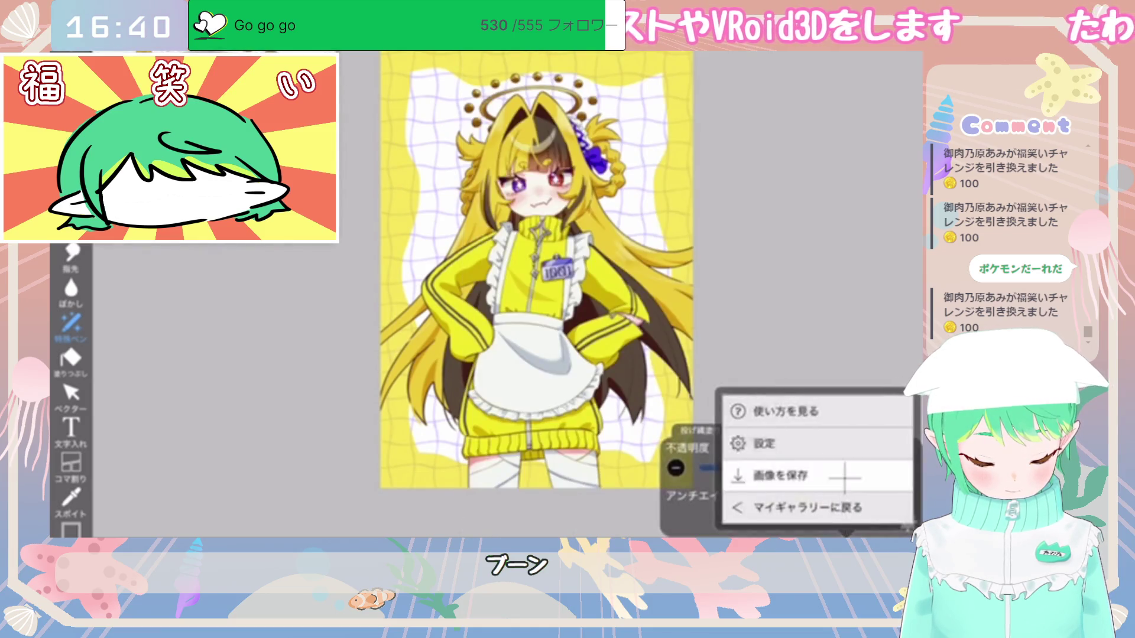
click(759, 474)
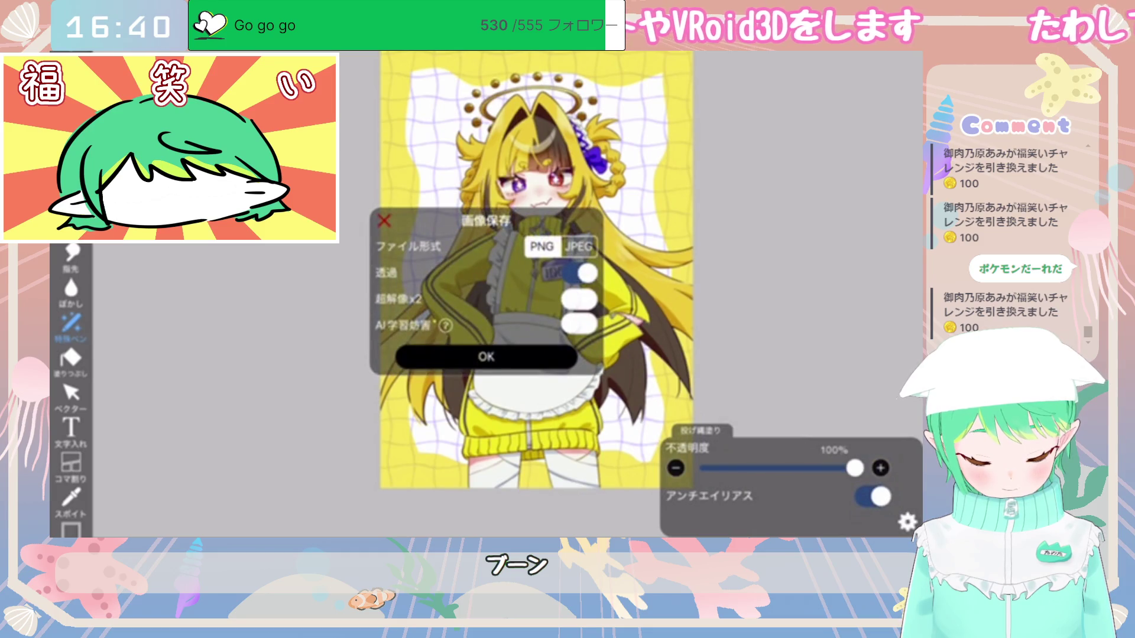
click(486, 357)
click(823, 523)
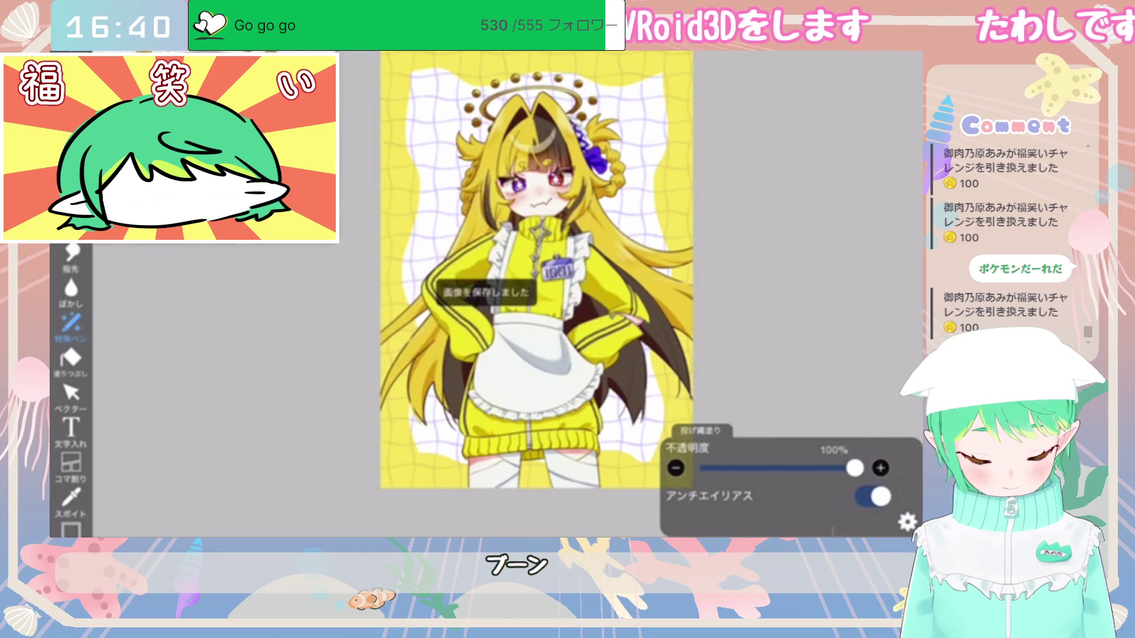
click(831, 479)
click(486, 357)
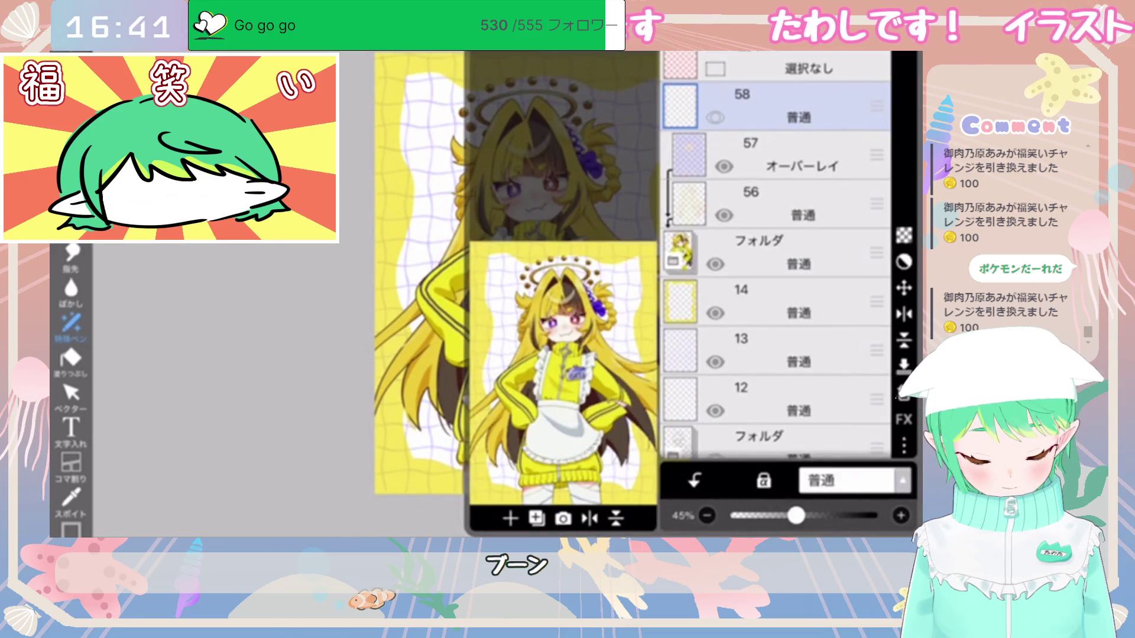
Step: Select layer 58 and place the saved yellow maid picture from the photo library
click(786, 155)
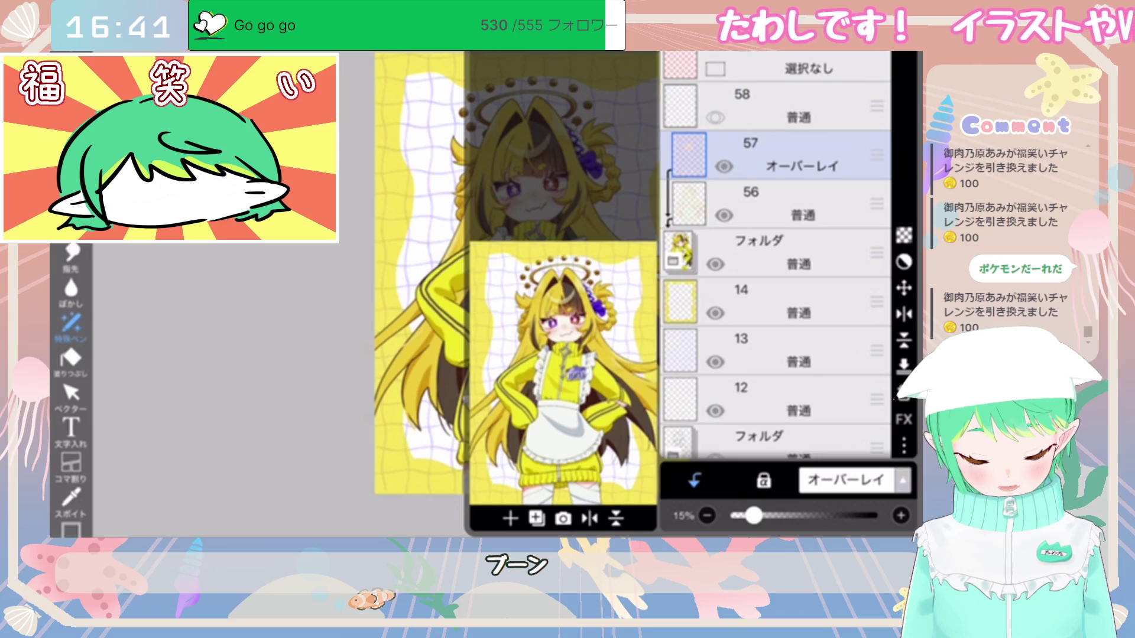
click(786, 106)
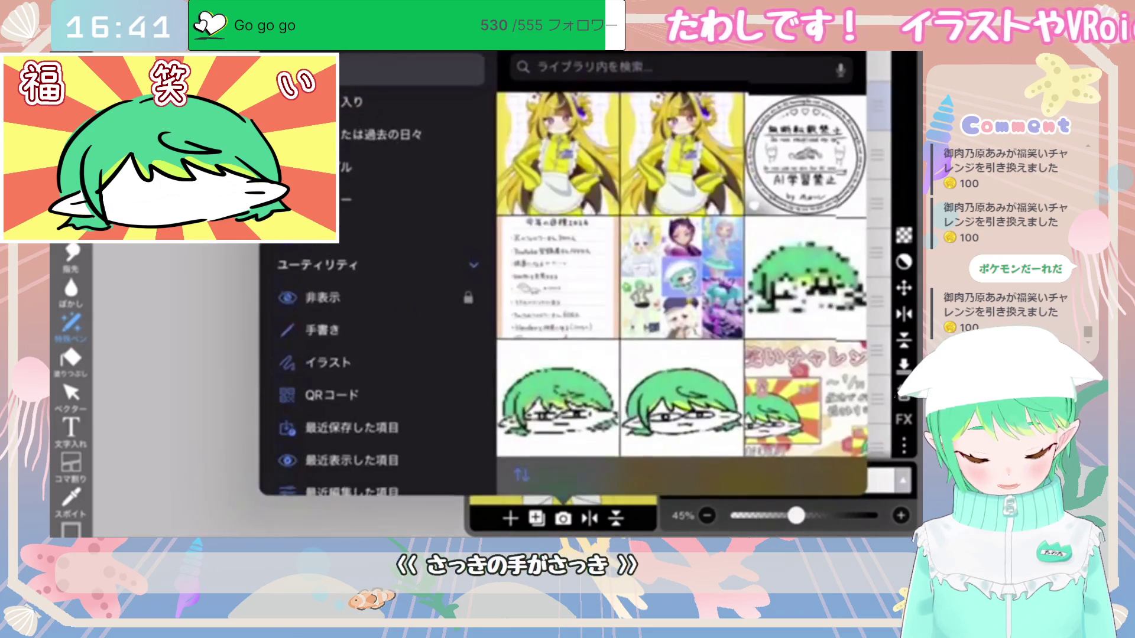
click(557, 154)
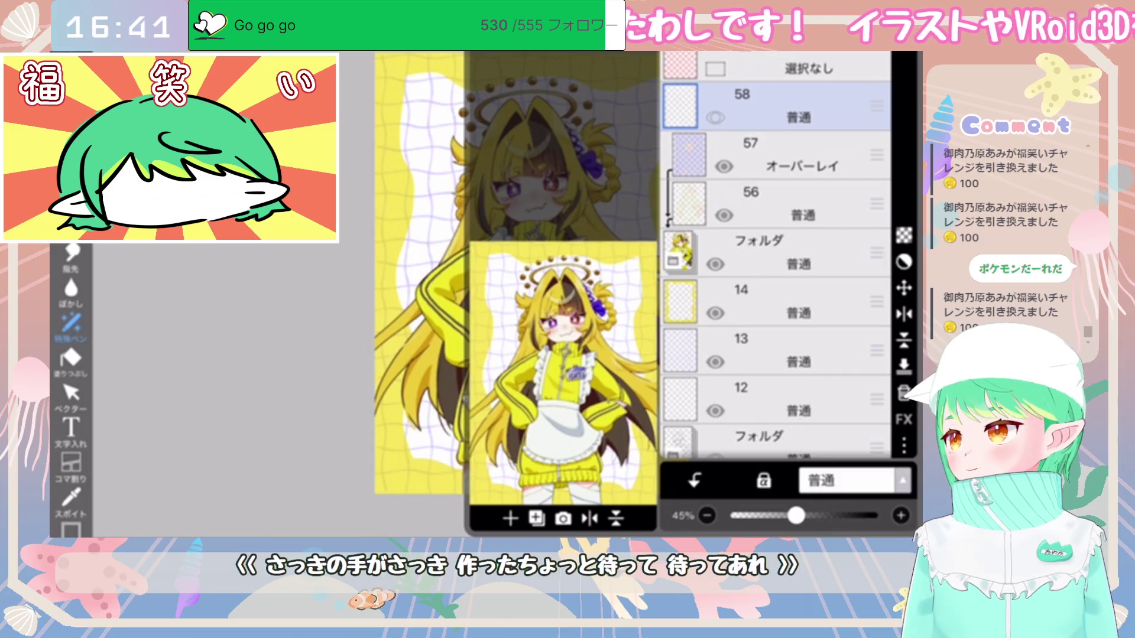
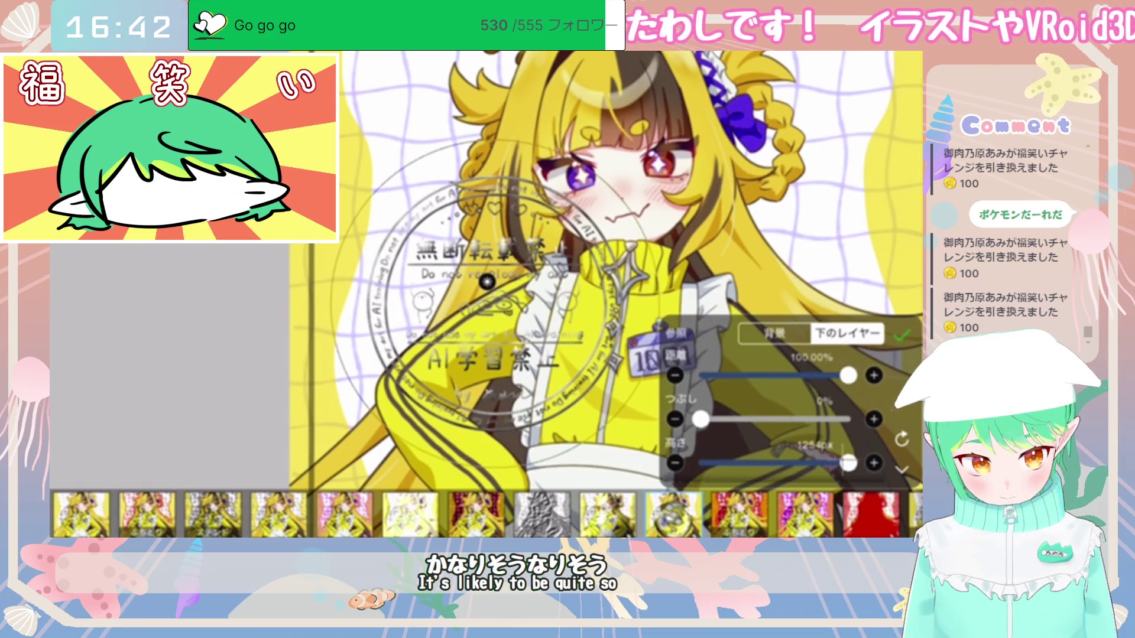
Step: Set the relief filter to higher Smoothness, lower Refraction, adjusted Highlight Size and Ambient Light, 0% Shadow, and apply it
scroll(768, 402, down, 3)
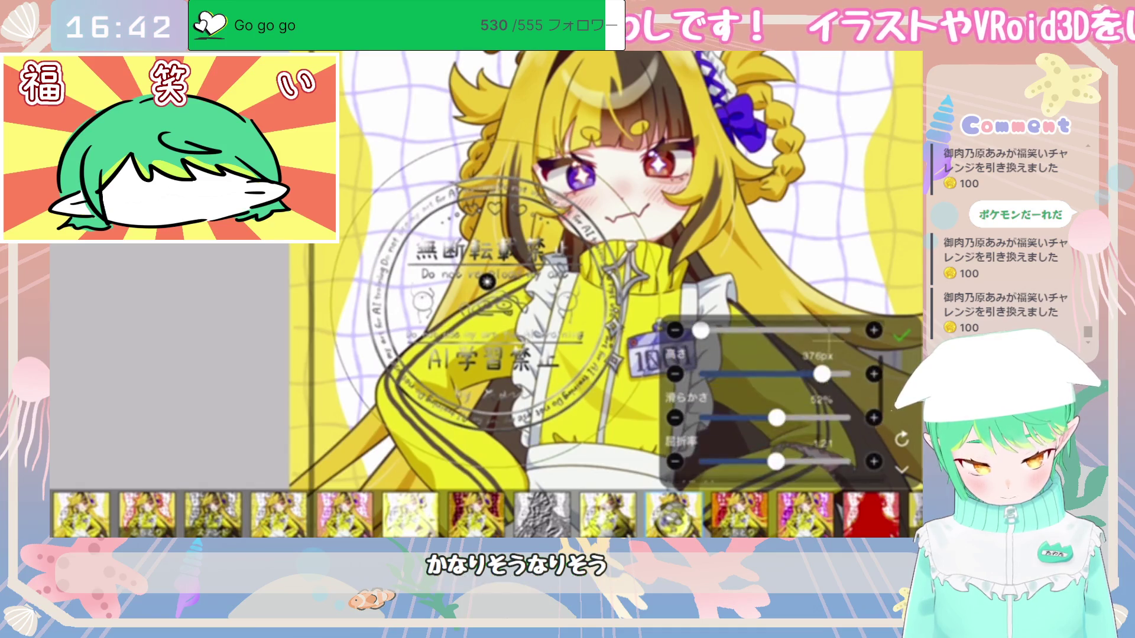
drag(705, 370, 736, 370)
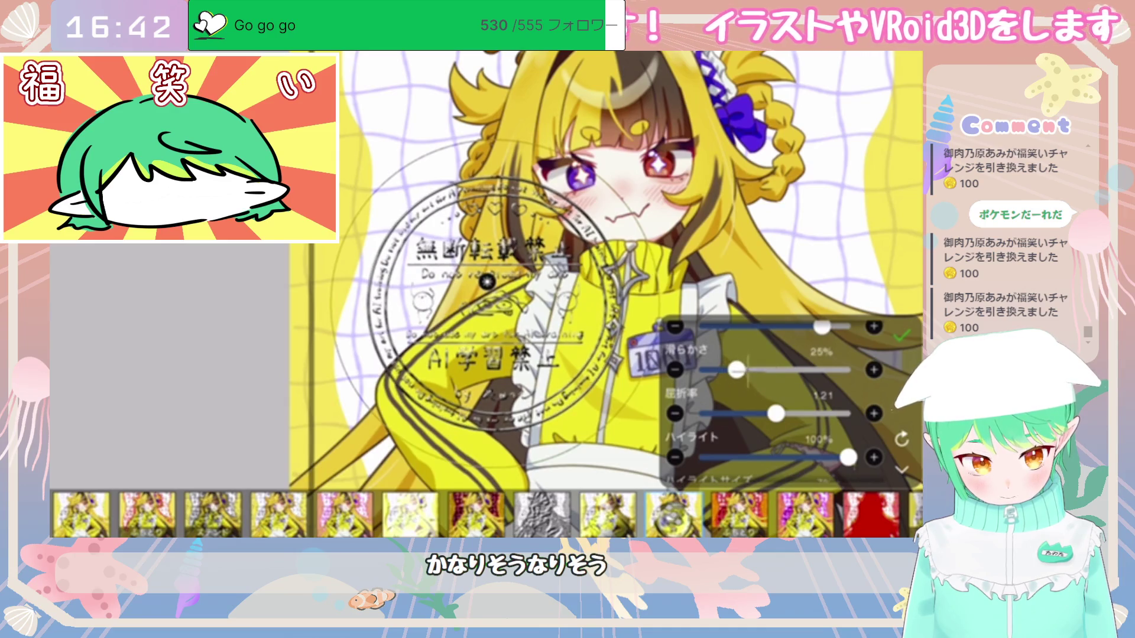
mouse_move(835, 414)
mouse_down()
mouse_move(701, 414)
mouse_move(799, 414)
mouse_up()
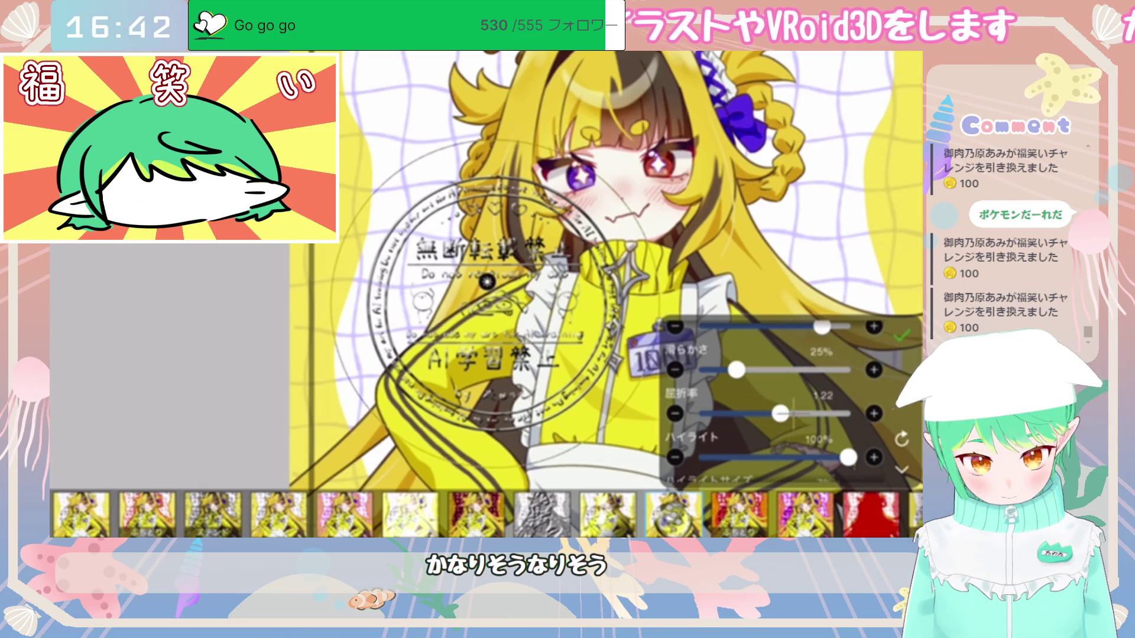
scroll(774, 402, down, 2)
scroll(774, 402, down, 2)
mouse_move(709, 407)
mouse_down()
mouse_move(833, 407)
mouse_move(722, 407)
mouse_up()
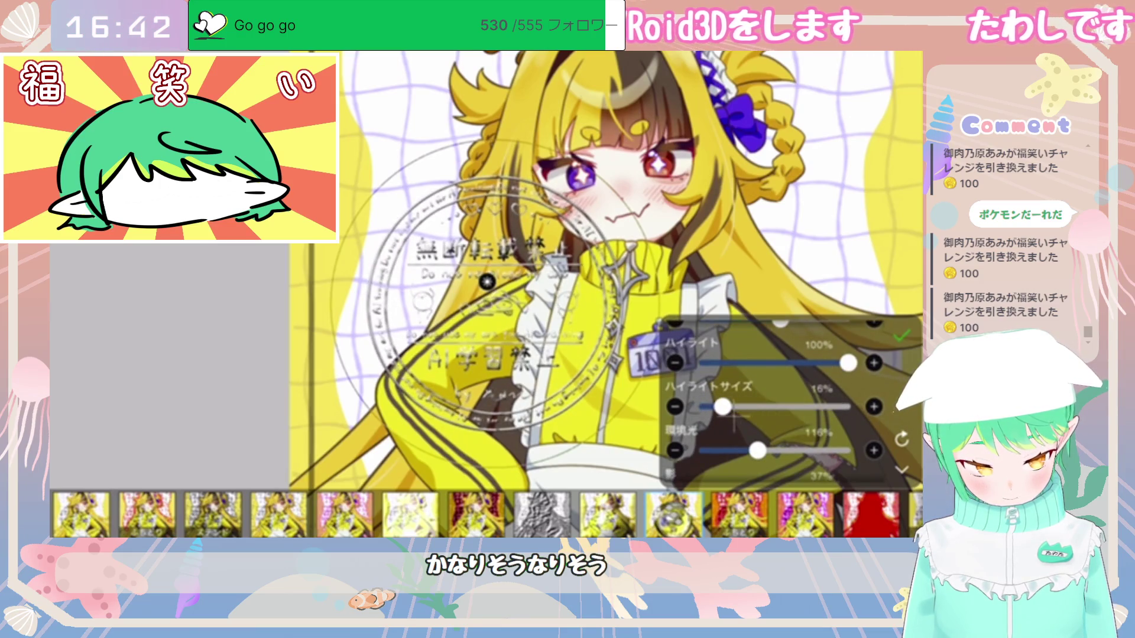
scroll(775, 414, down, 1)
mouse_move(757, 423)
mouse_down()
mouse_move(831, 423)
mouse_move(747, 423)
mouse_up()
scroll(775, 402, down, 1)
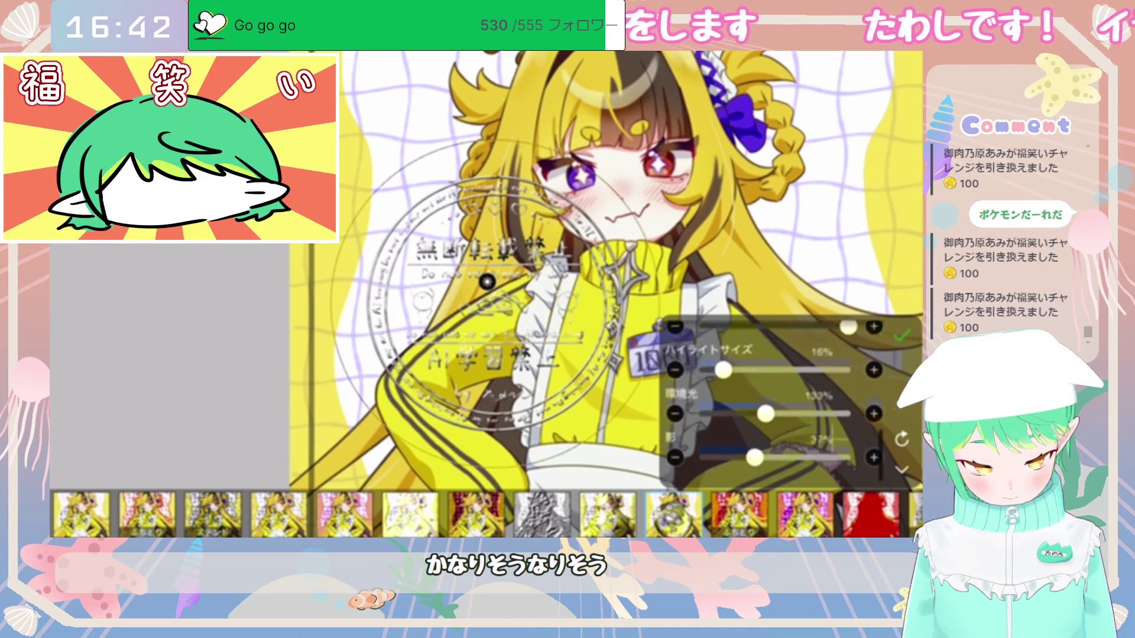
scroll(774, 402, up, 1)
mouse_move(754, 467)
mouse_down()
mouse_move(700, 467)
mouse_move(748, 467)
mouse_up()
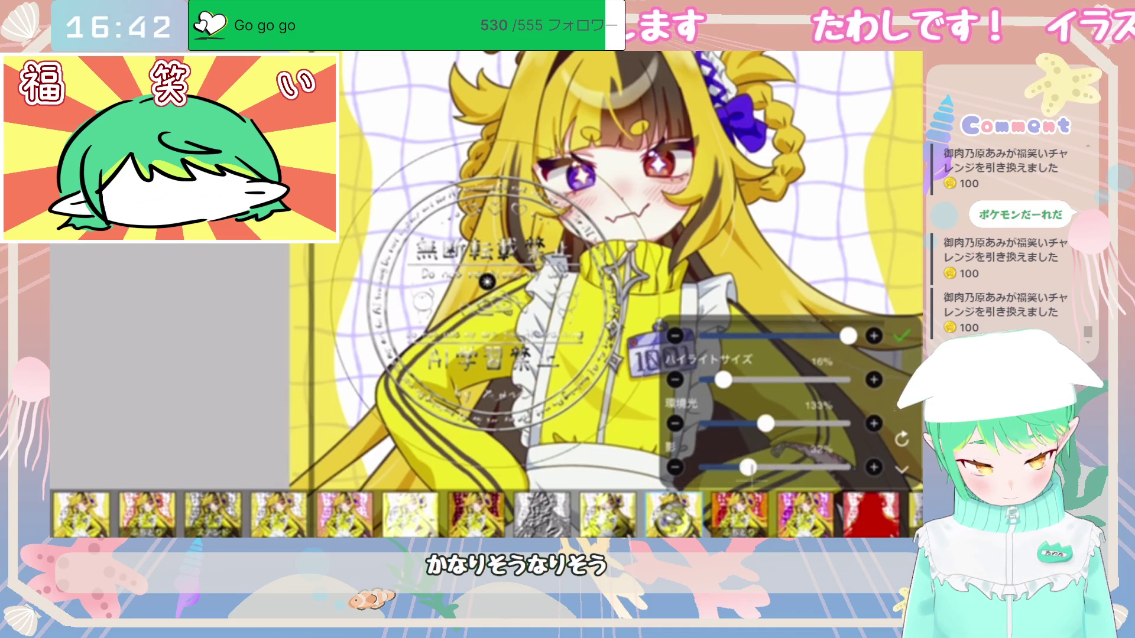
click(902, 336)
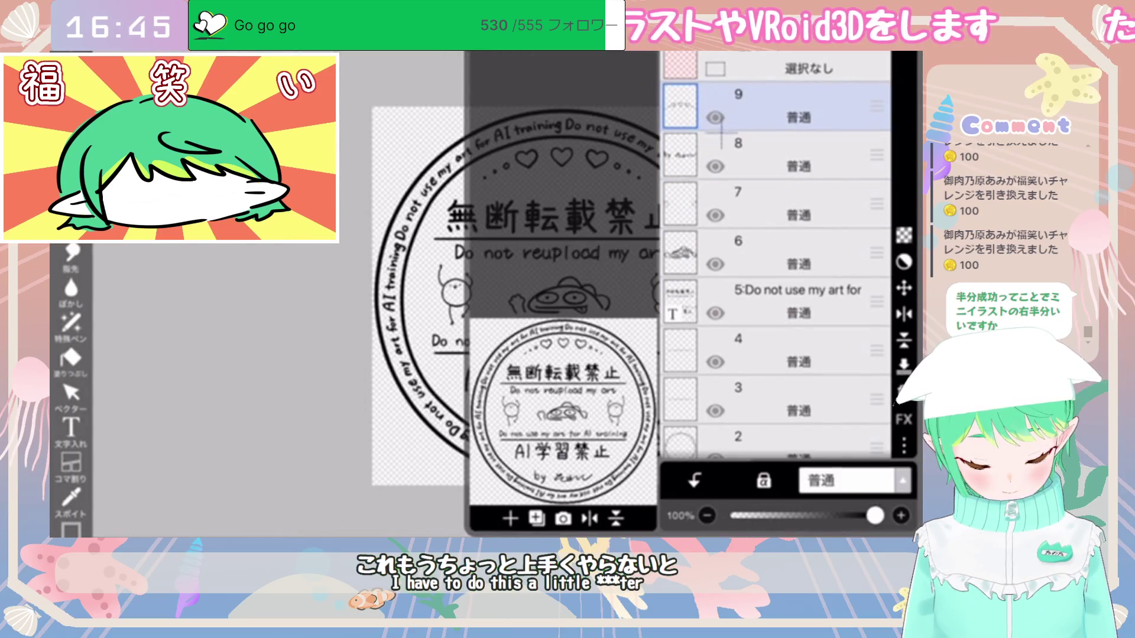
Step: Add empty layer 3 above the circle layer 2, with grey (RGB 142) as the colour and Fill ready
scroll(735, 361, down, 3)
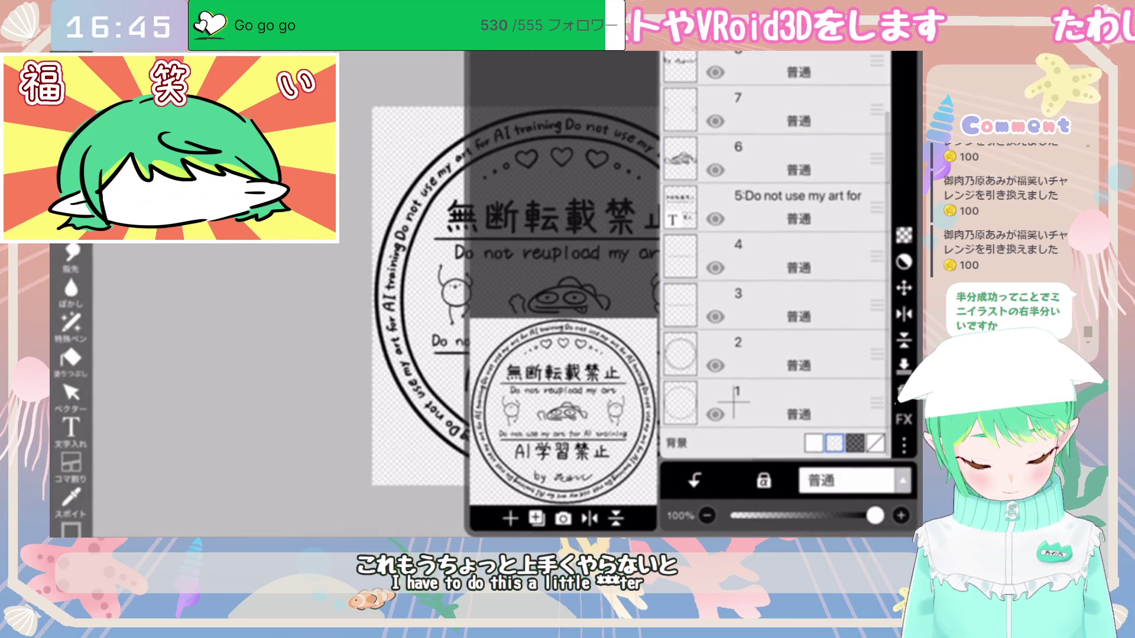
click(751, 358)
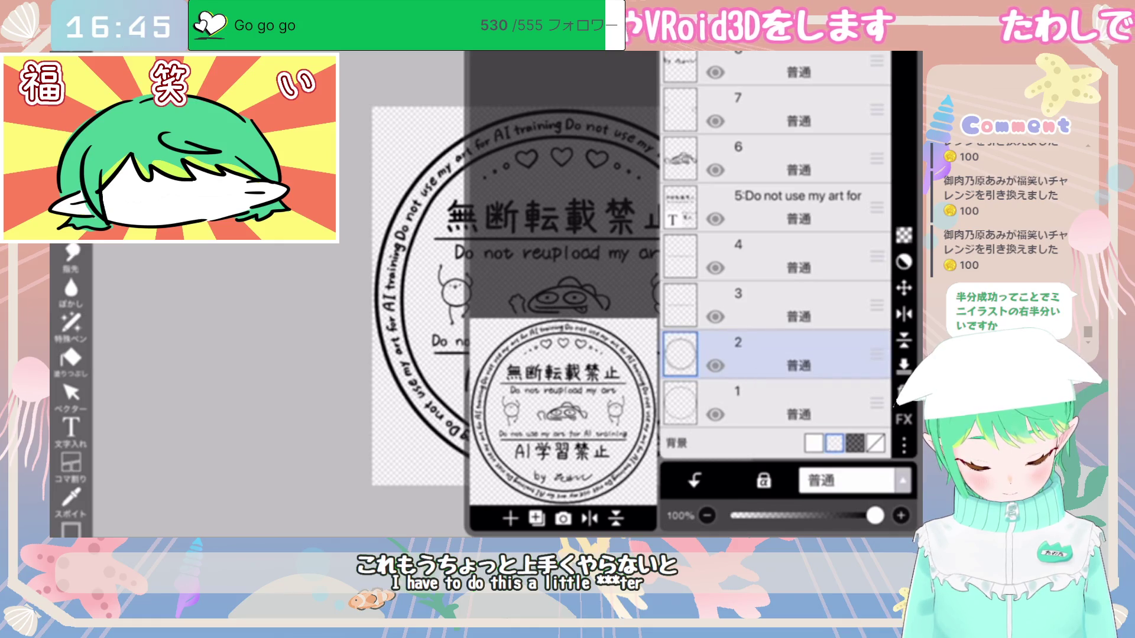
click(509, 518)
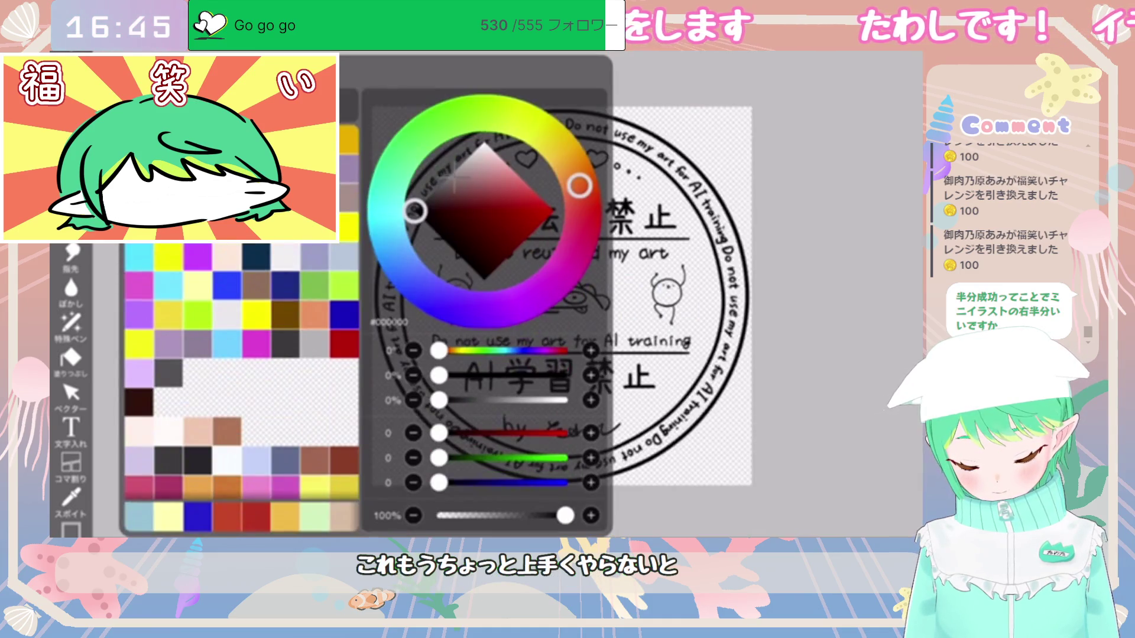
drag(415, 210, 454, 172)
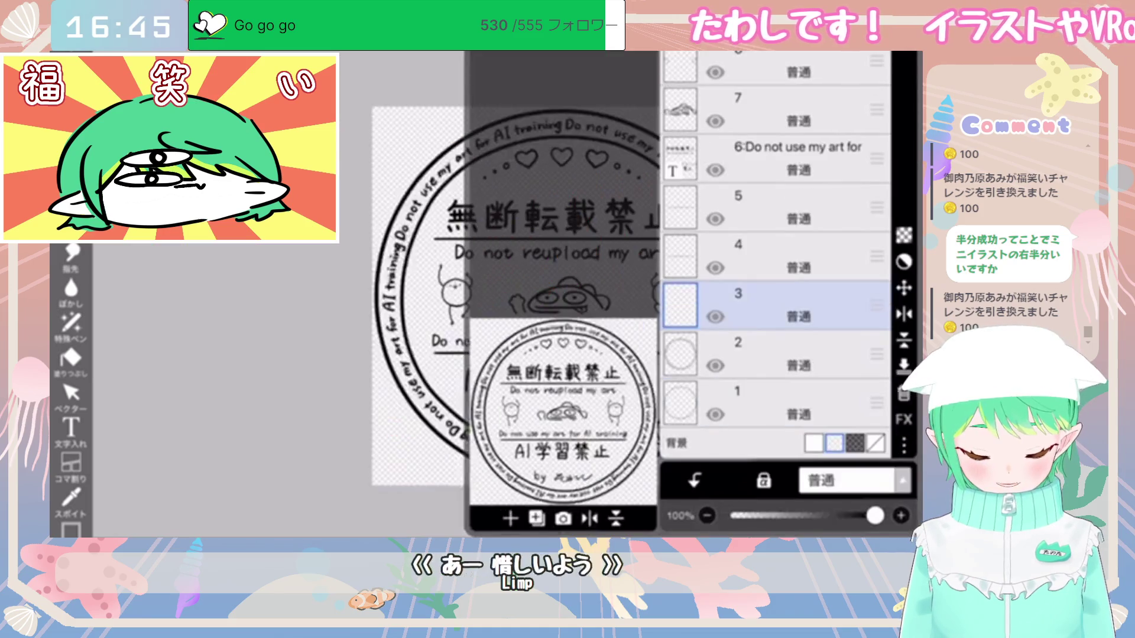
click(70, 357)
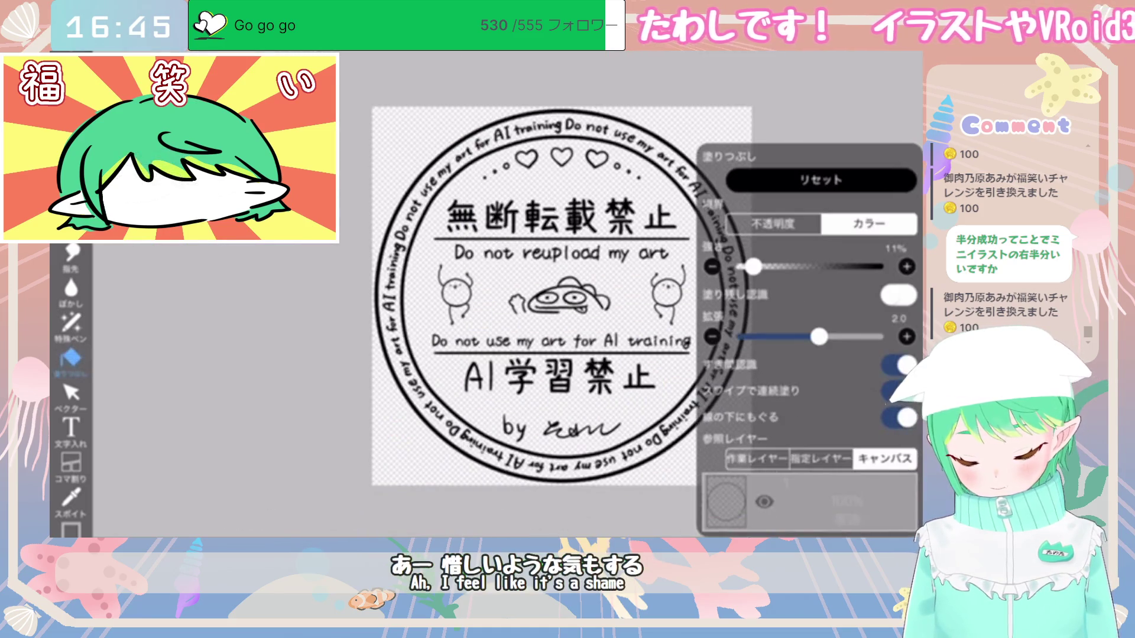
Step: Fill the inside of the circle with grey, using layer 2 as the fill reference layer
click(757, 459)
click(821, 459)
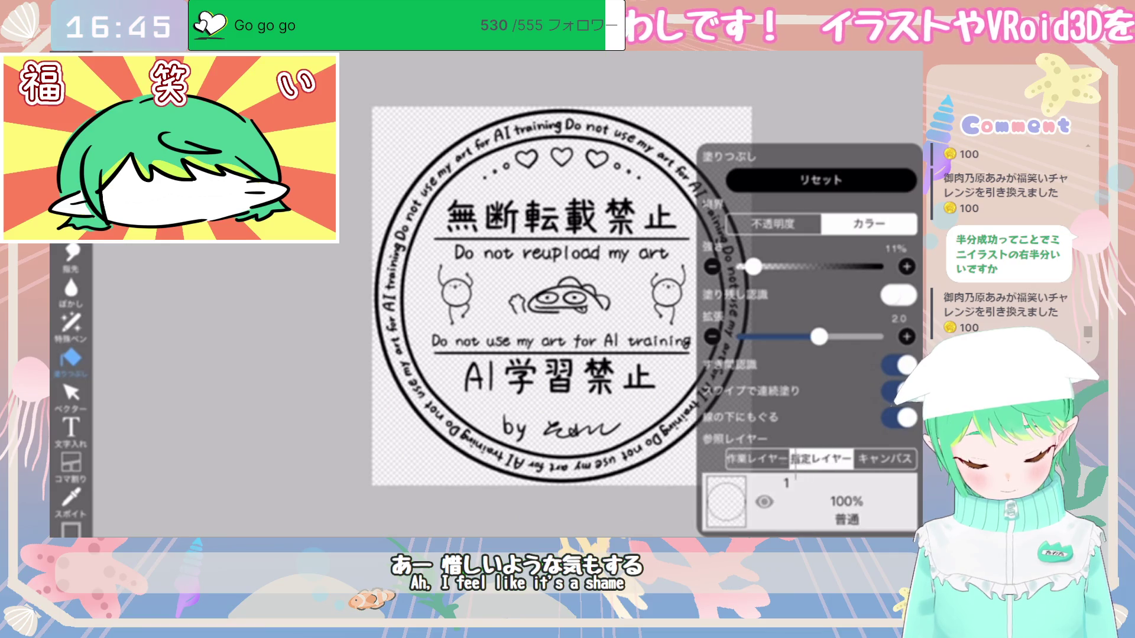
click(786, 501)
click(835, 506)
click(611, 437)
click(669, 316)
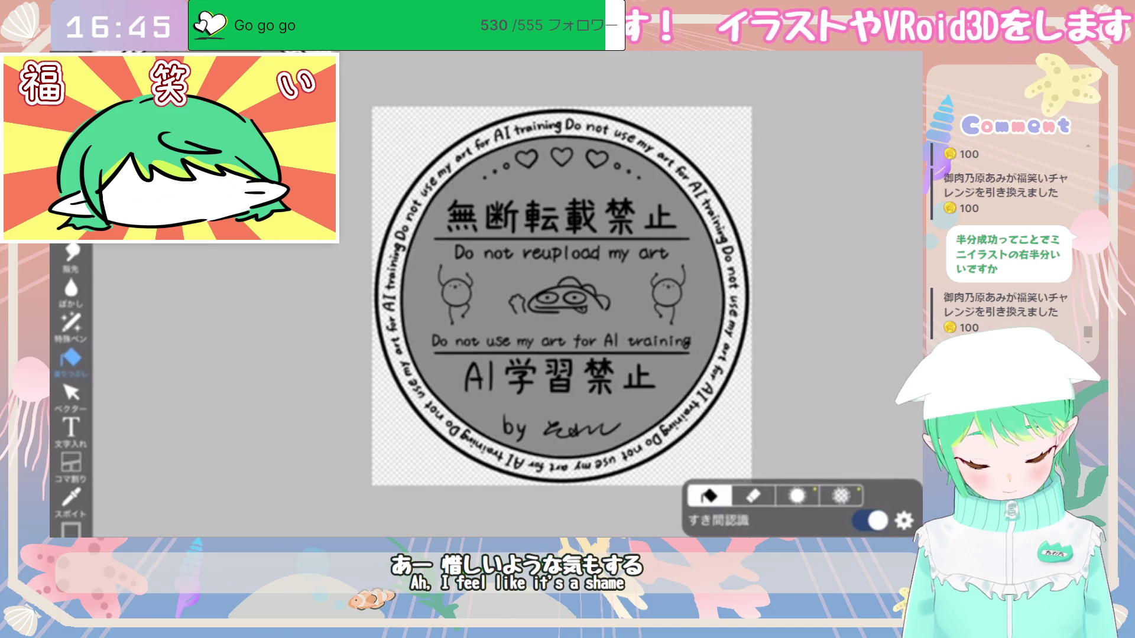
Step: Turn the grey fill into a yellow-and-salmon radial-ray sunburst with the Gradient filter
click(750, 485)
click(764, 441)
scroll(485, 514, right, 5)
click(278, 514)
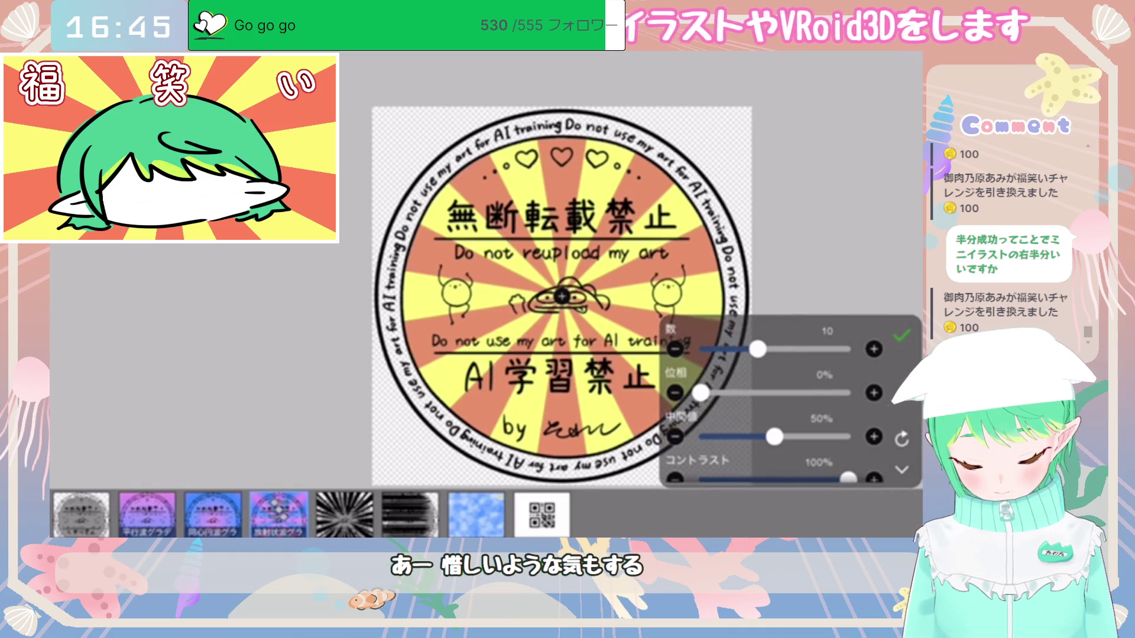
click(213, 514)
click(278, 515)
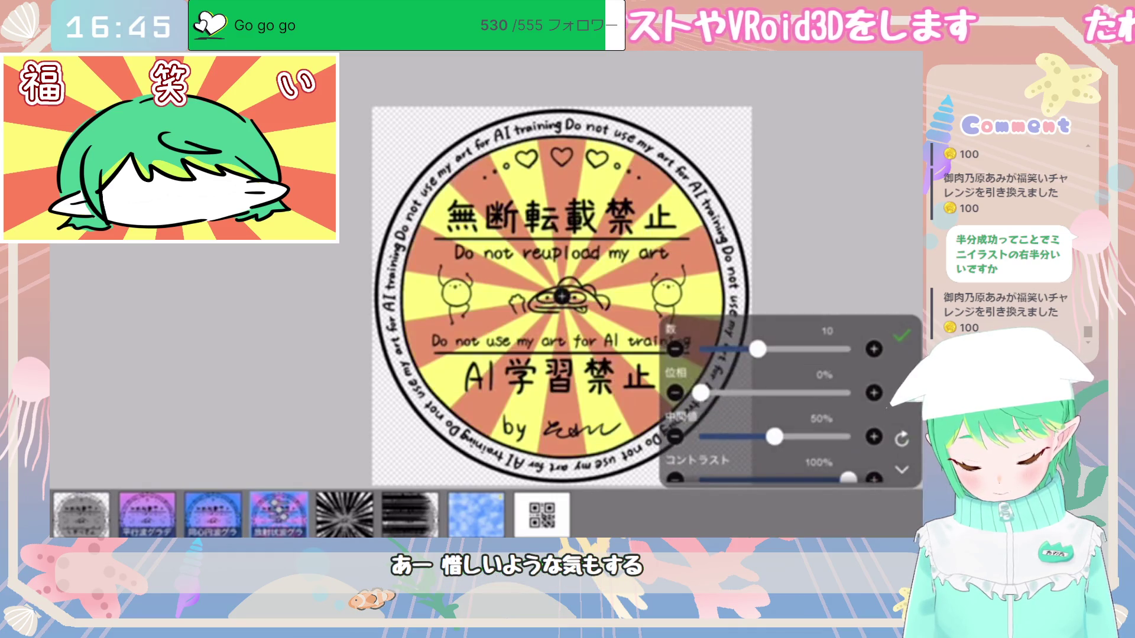
click(901, 470)
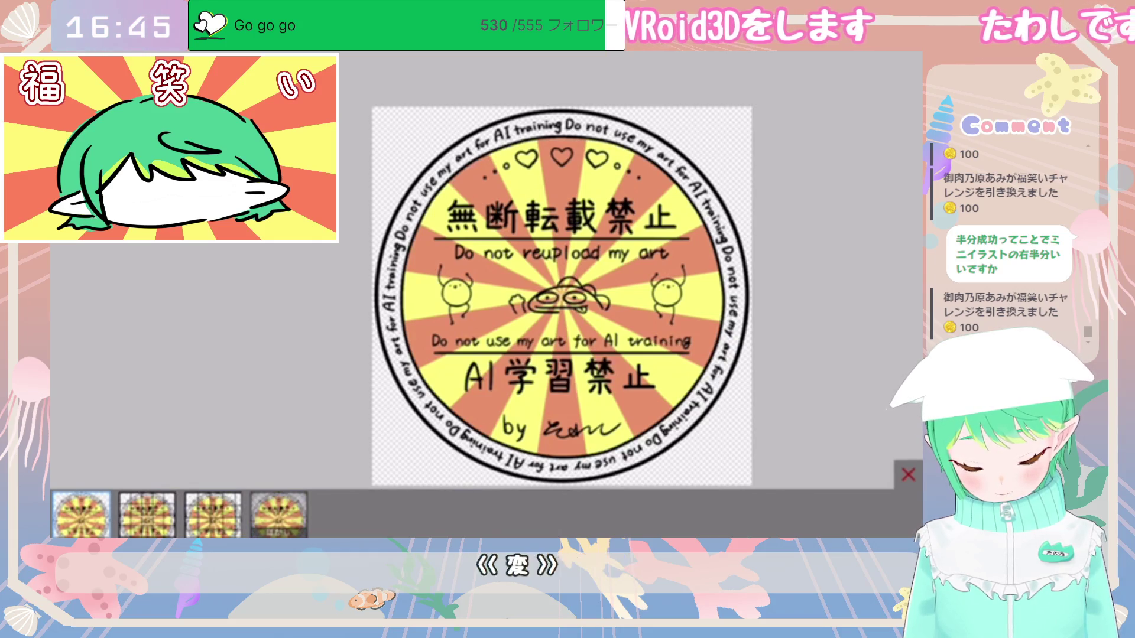
Step: Preview the swirl, ripple, pinch, twirl and other distortion presets on the sunburst fill
click(475, 514)
click(410, 514)
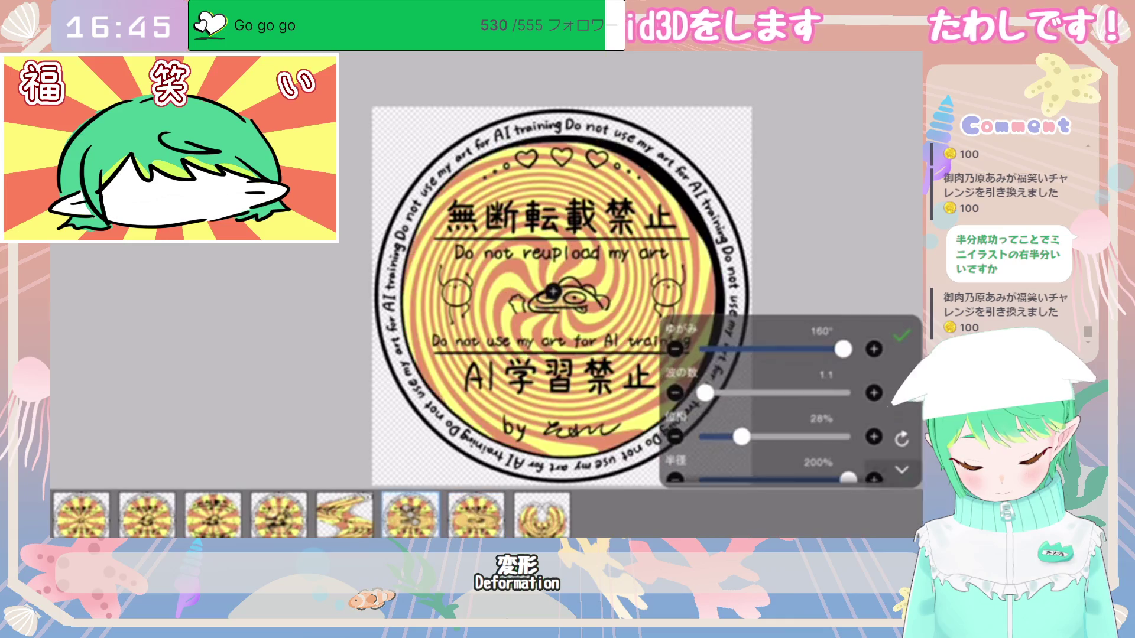
click(345, 514)
click(278, 515)
click(213, 515)
click(147, 515)
click(82, 514)
click(410, 514)
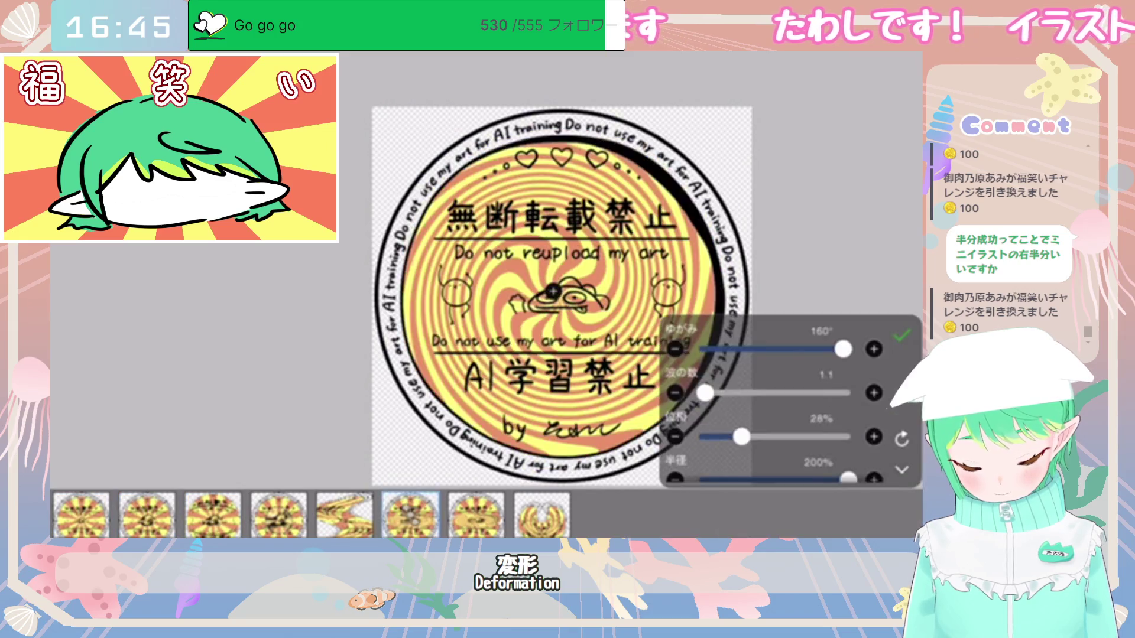
click(475, 514)
click(542, 514)
click(476, 514)
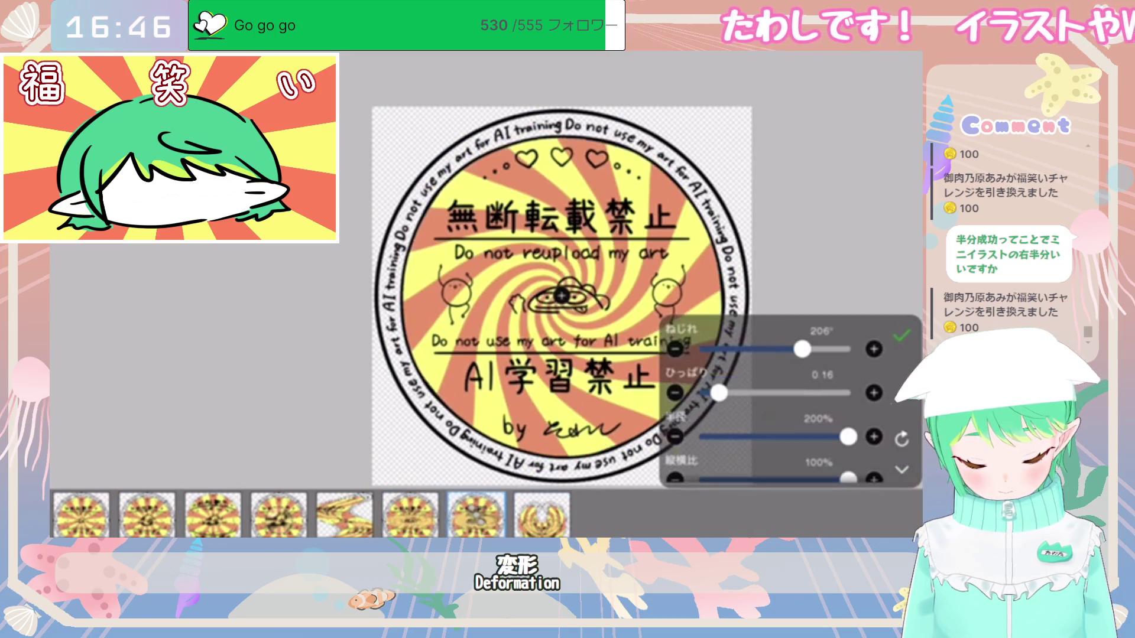
Step: Apply the Wave distortion with about 407px wavelength and 206px amplitude
drag(830, 349, 824, 349)
click(411, 515)
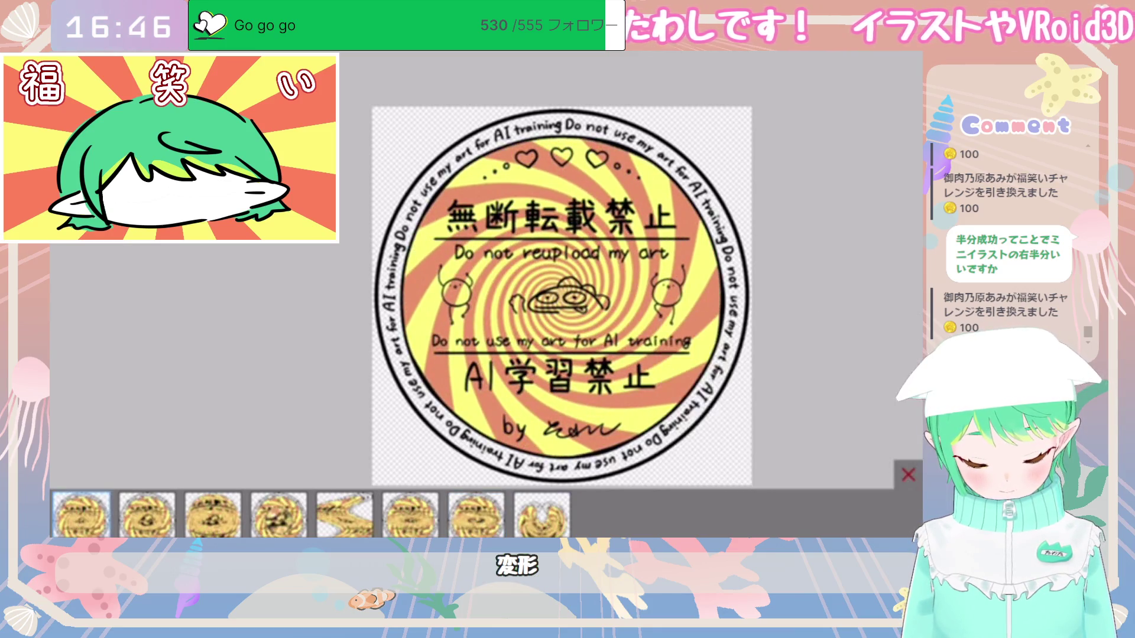
drag(843, 349, 700, 349)
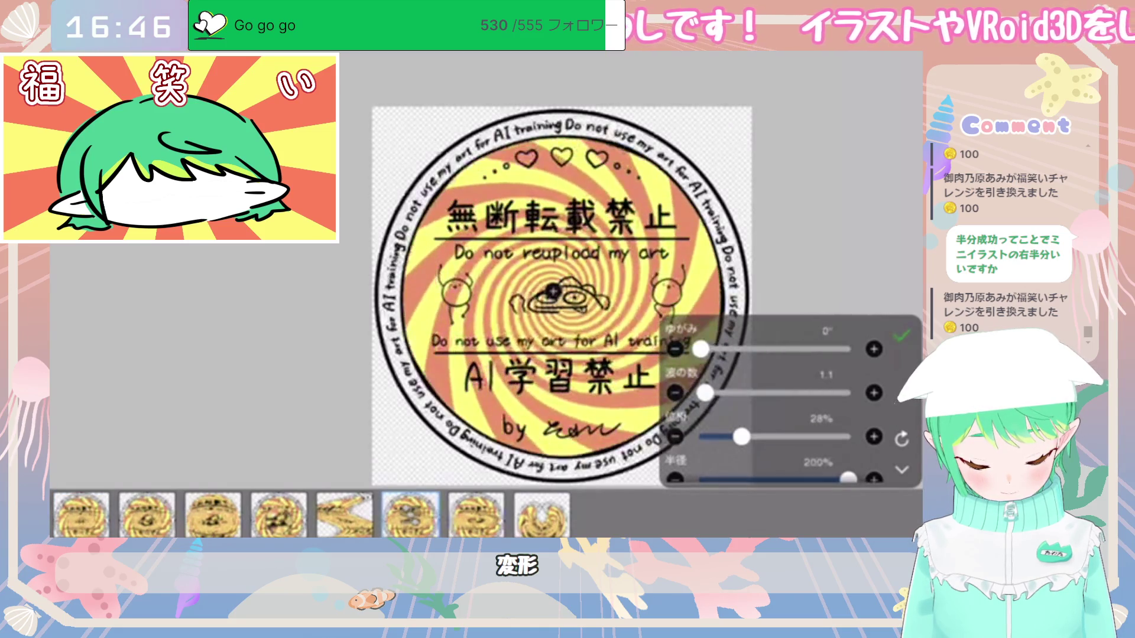
click(345, 514)
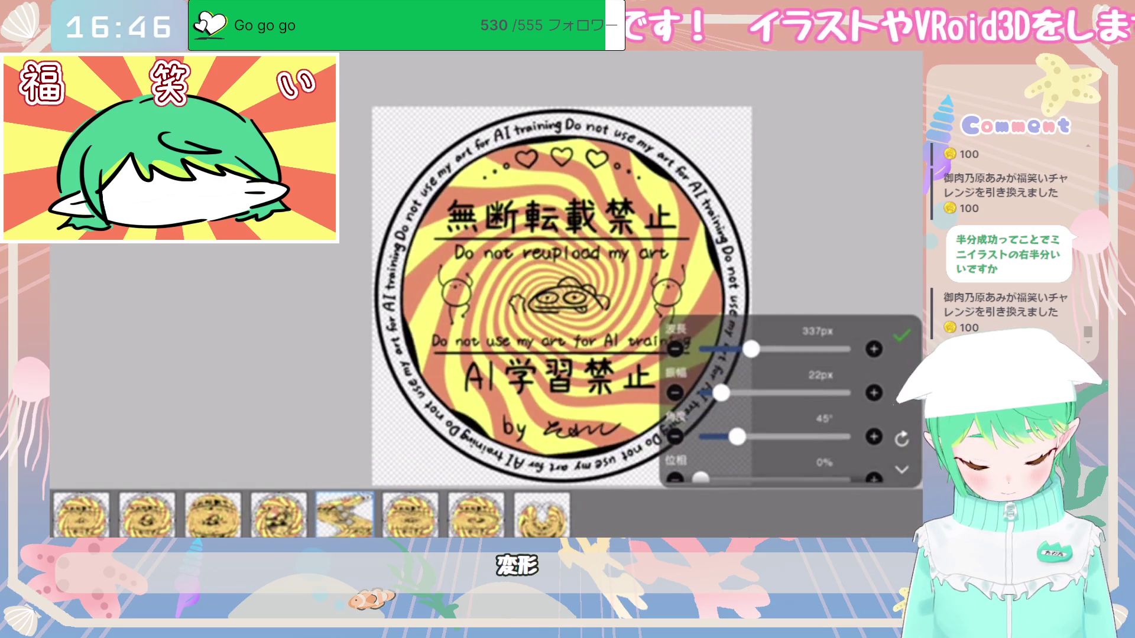
mouse_move(750, 349)
mouse_down()
mouse_move(820, 350)
mouse_move(715, 349)
mouse_up()
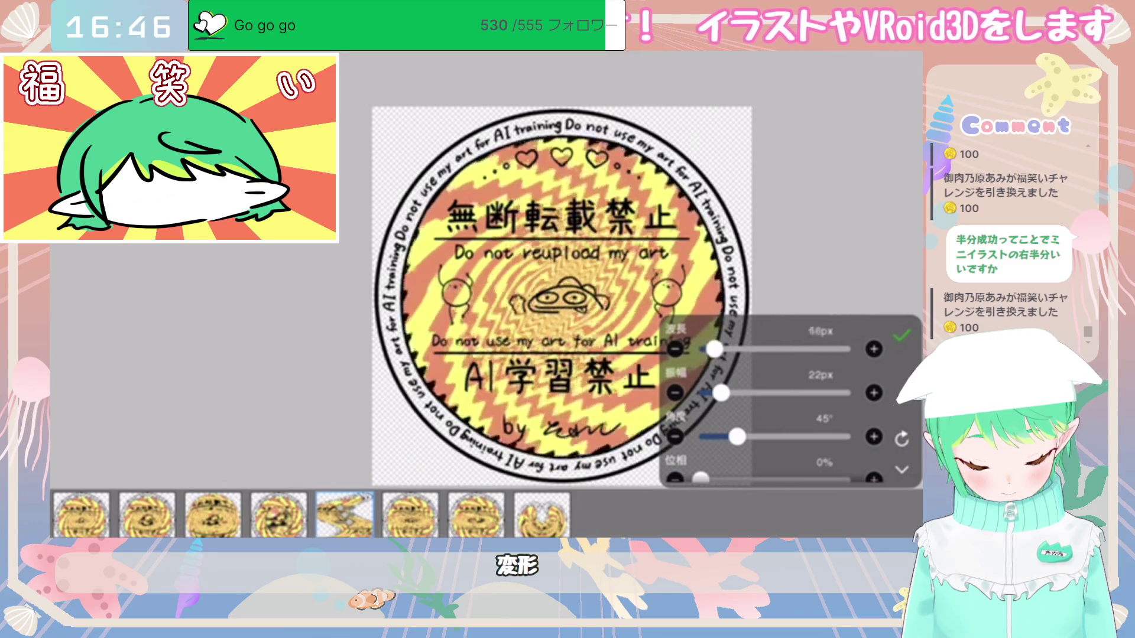
drag(721, 393, 781, 393)
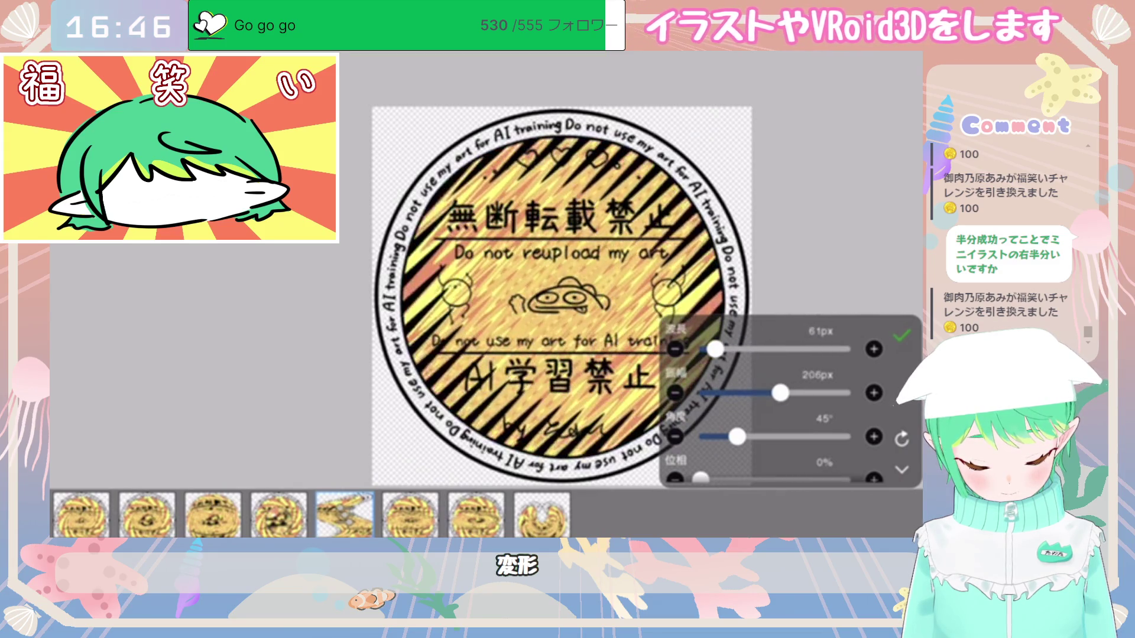
mouse_move(715, 350)
mouse_down()
mouse_move(781, 349)
mouse_move(739, 349)
mouse_move(756, 349)
mouse_up()
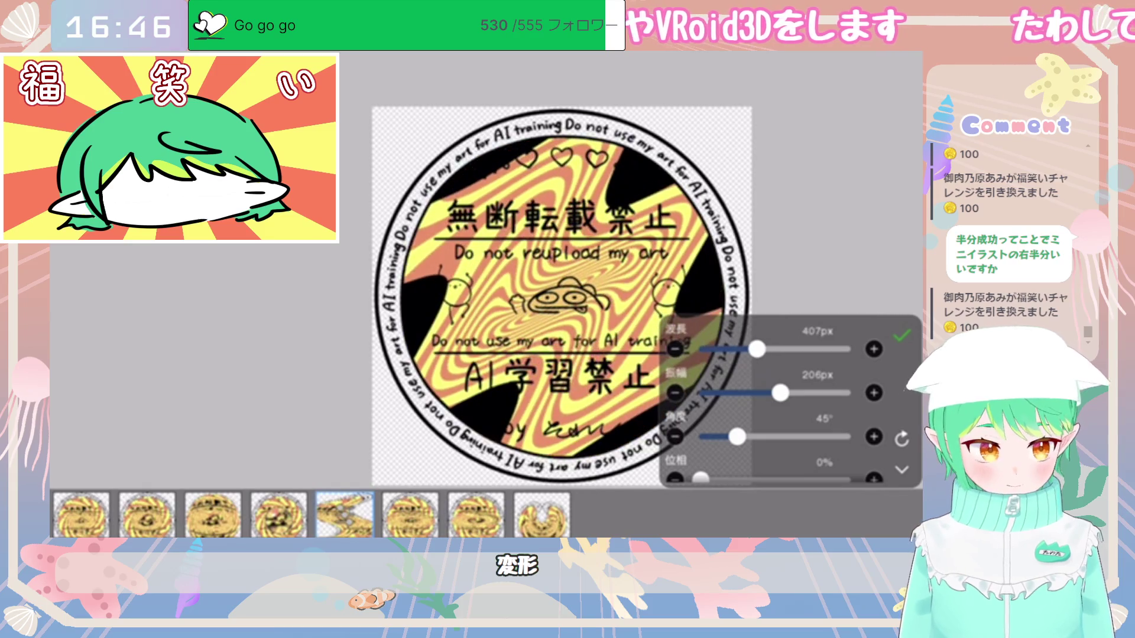
click(902, 337)
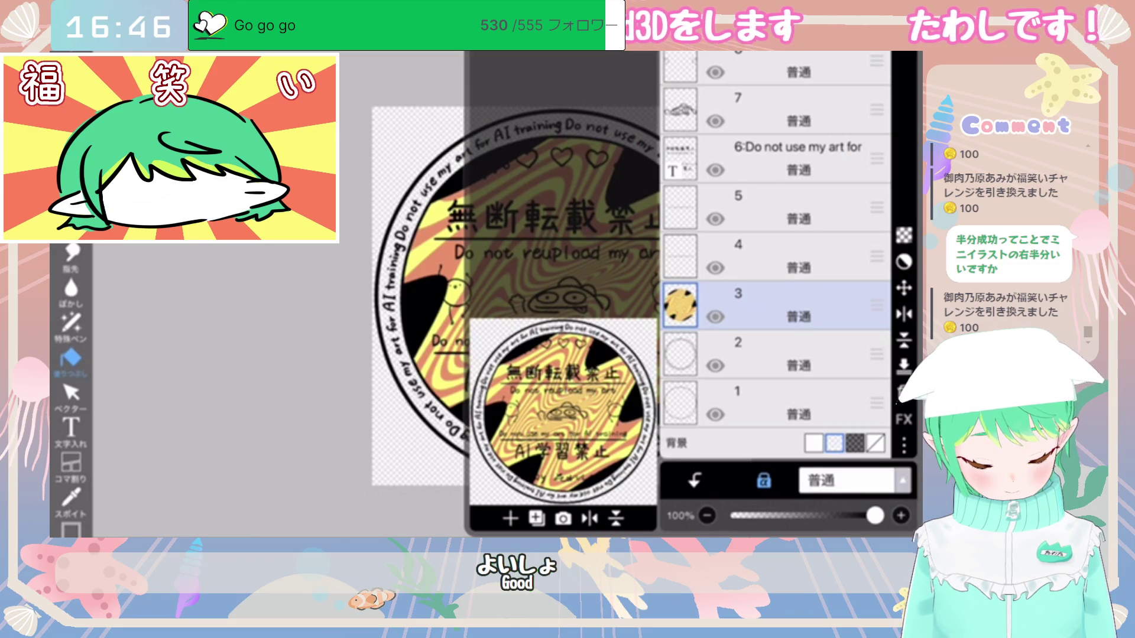
Step: Undo the wave and gradient, then add a new layer of radial rays bent into a twirl spiral
key(ctrl+z)
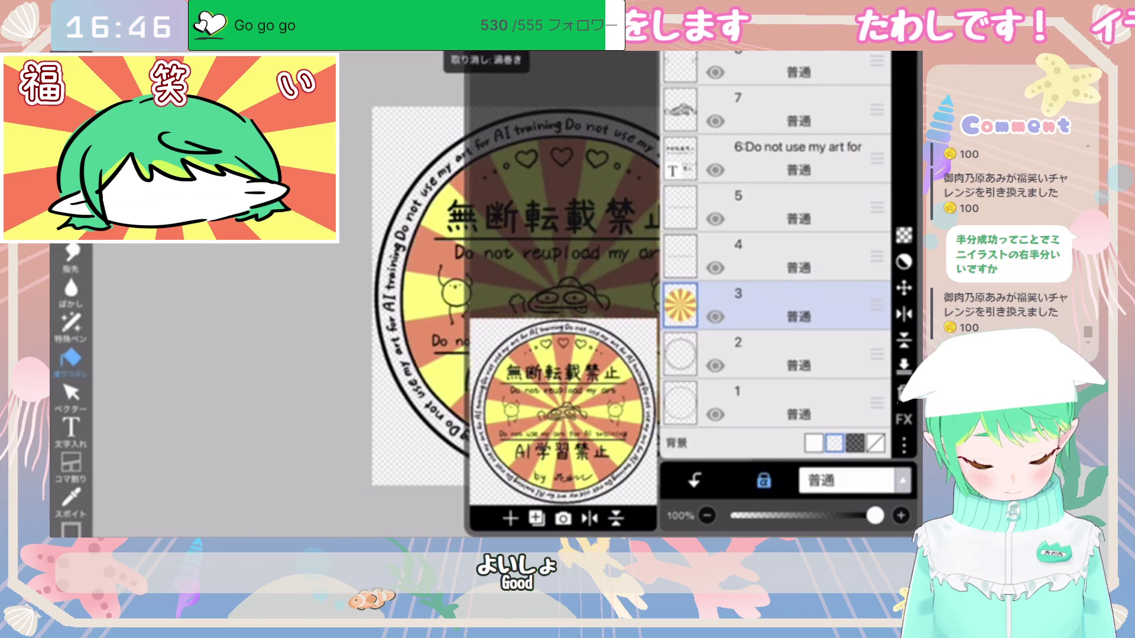
key(ctrl+z)
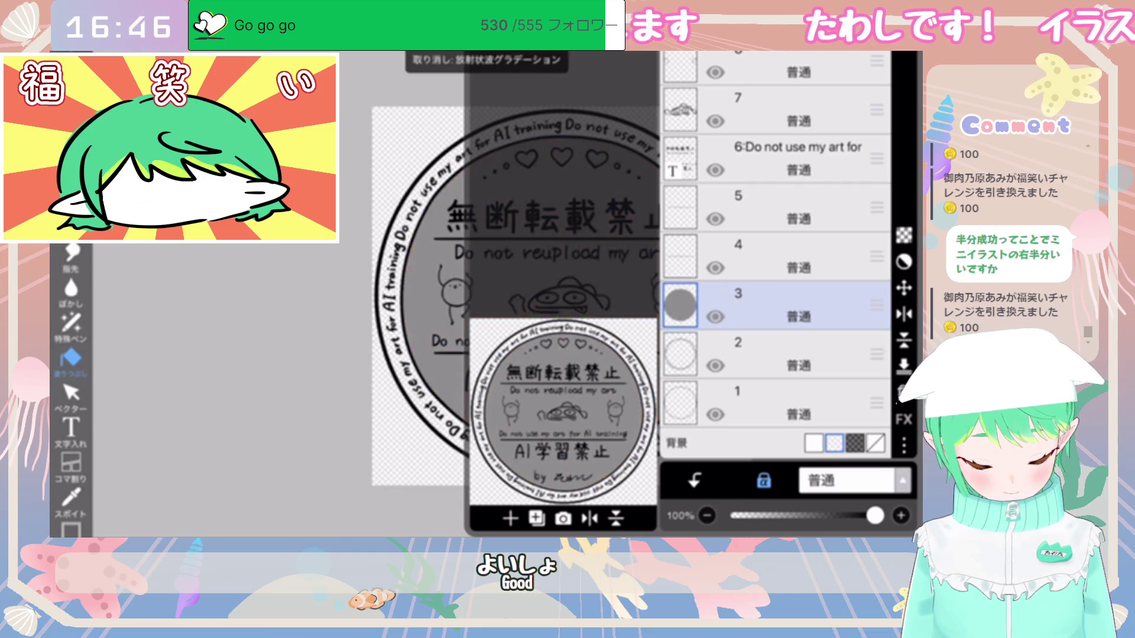
click(510, 519)
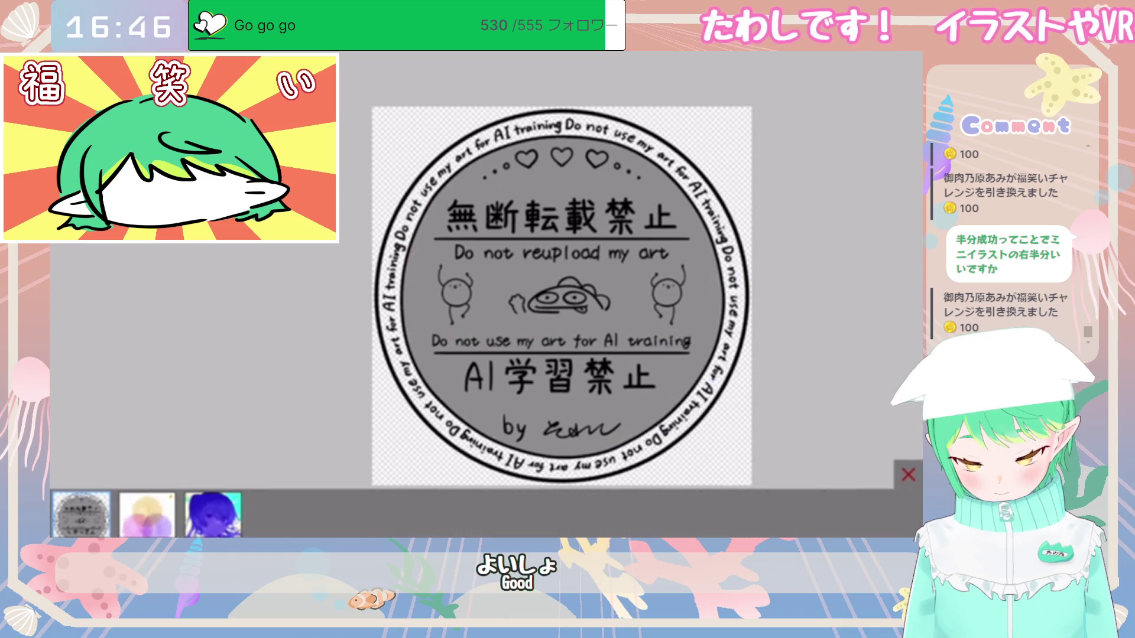
click(278, 514)
click(901, 470)
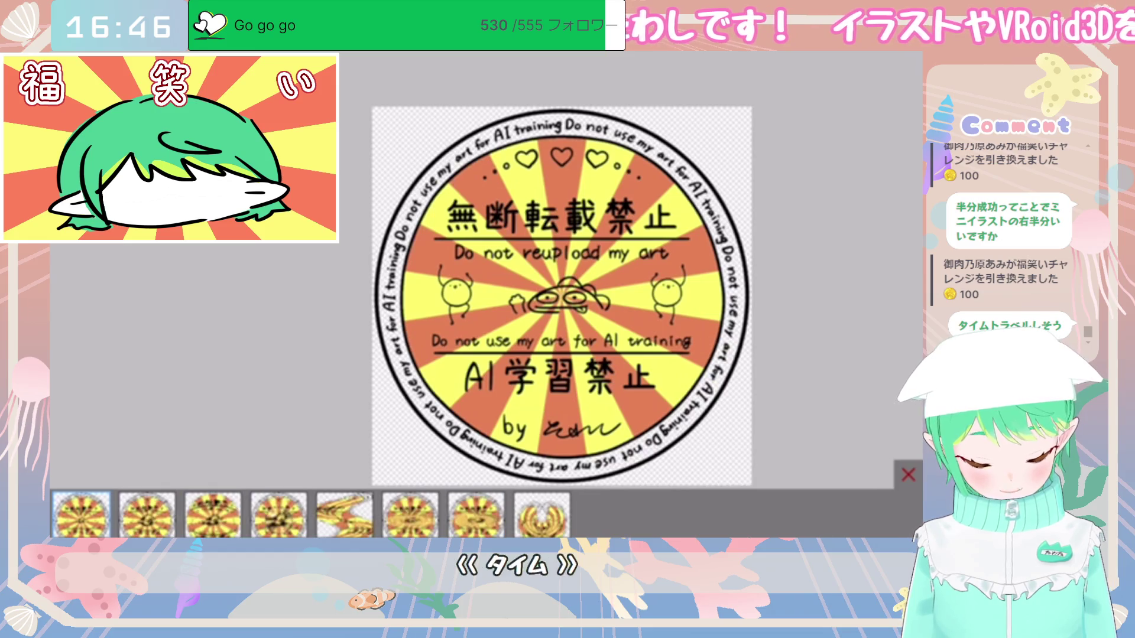
click(345, 514)
click(475, 515)
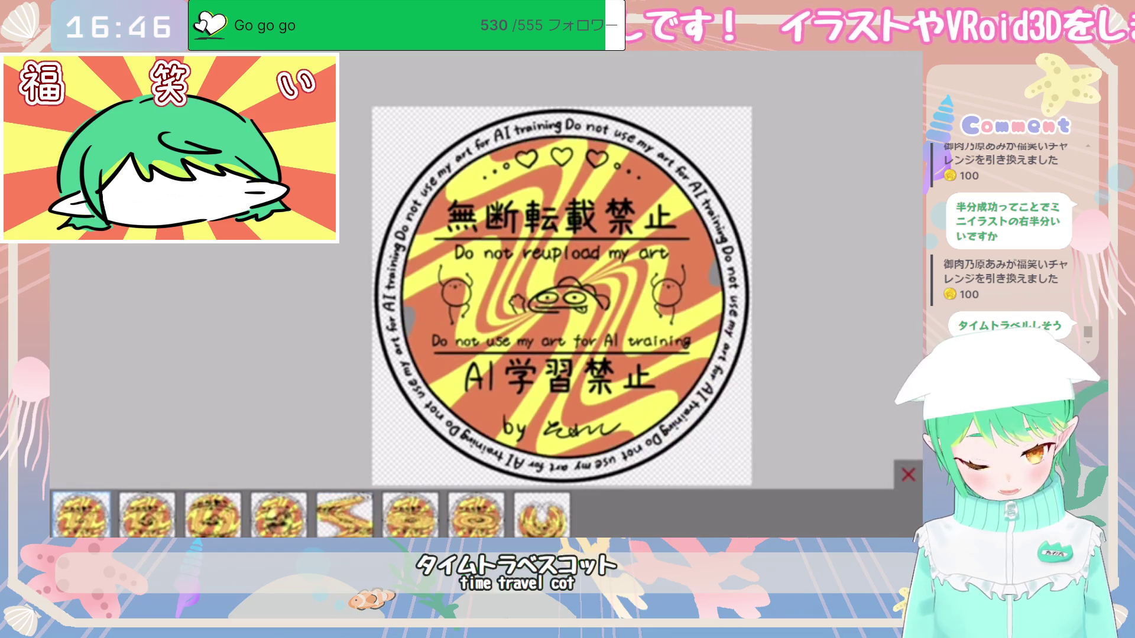
click(902, 336)
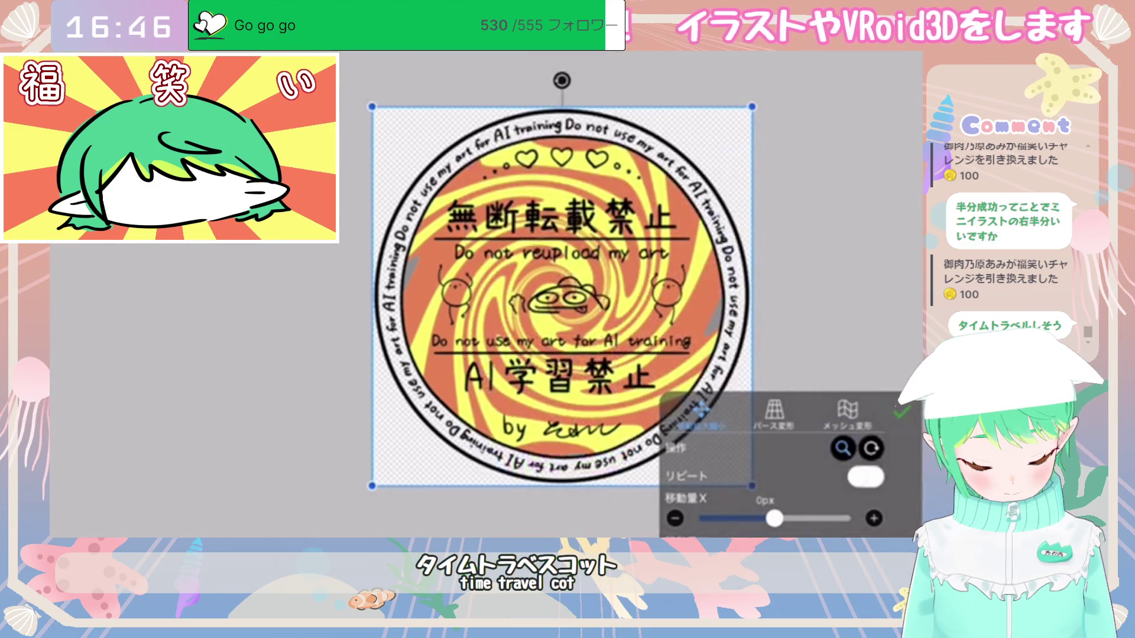
Step: Scale the twirl layer to 152% and make its white transparent, turning it grey
scroll(768, 467, down, 2)
drag(749, 528, 775, 527)
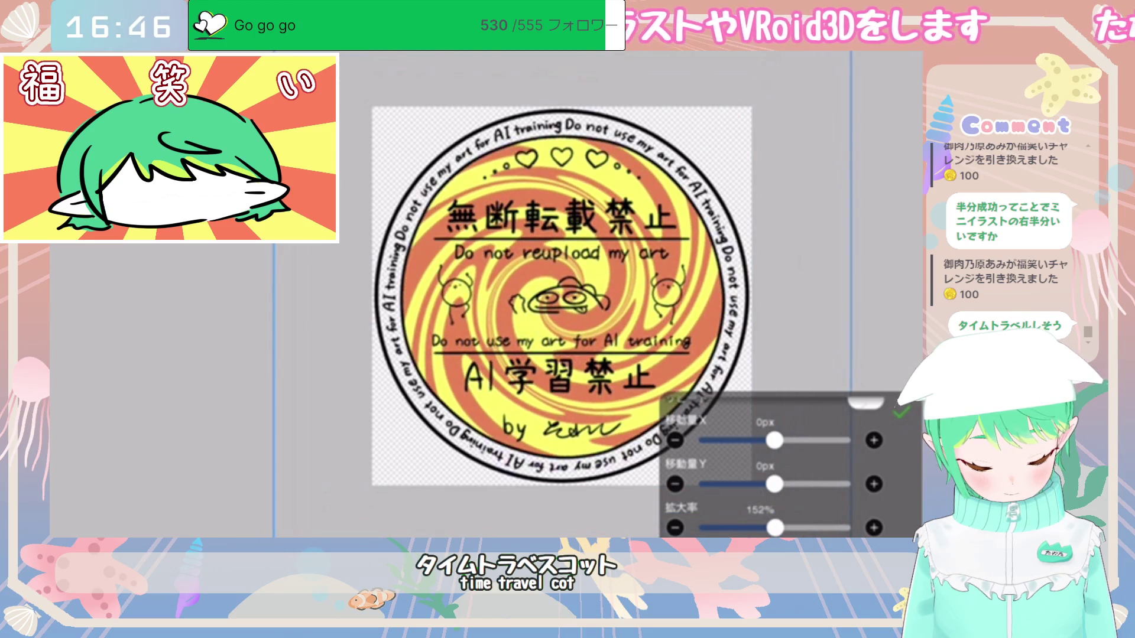
click(901, 412)
click(905, 444)
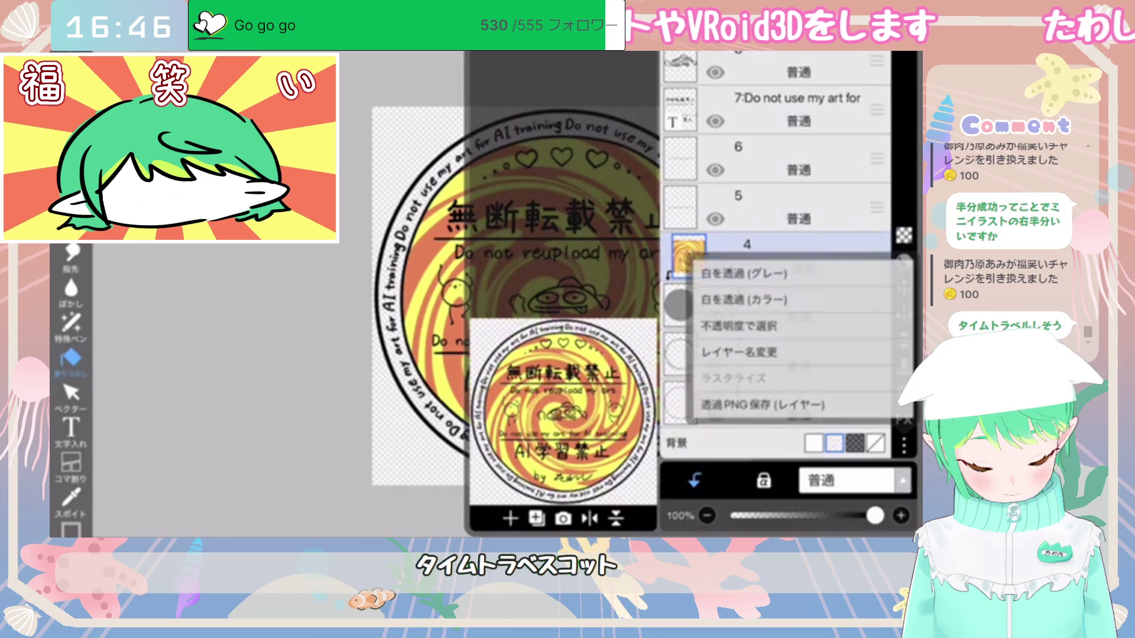
click(740, 274)
Step: Preview a Mosaic filter on the grey twirl with blocks of about 30px
click(904, 420)
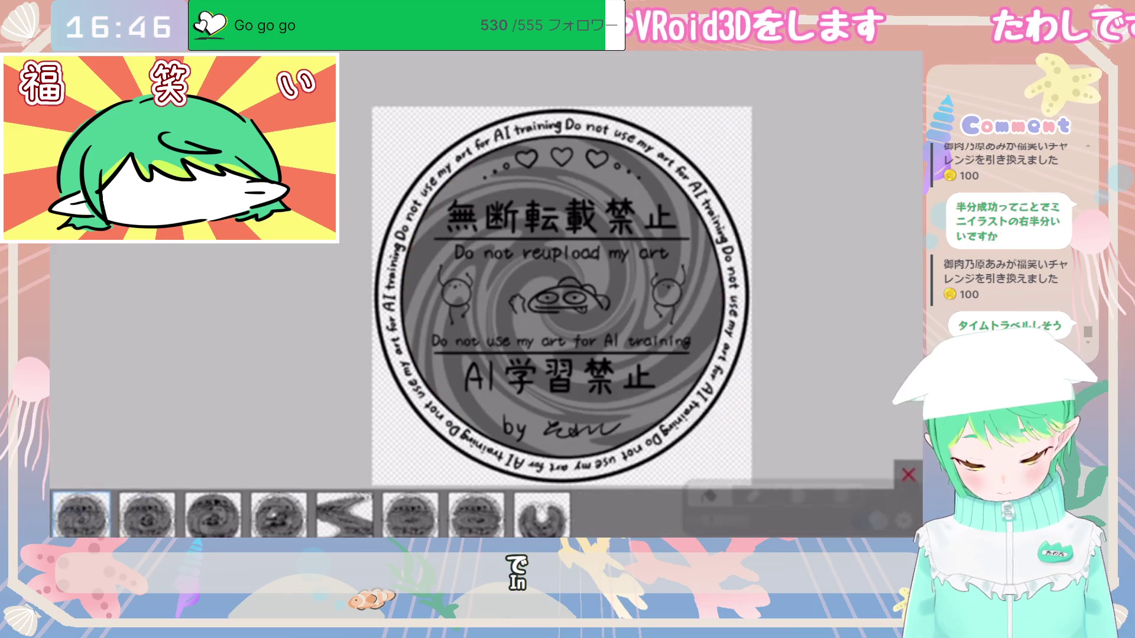
click(476, 514)
drag(785, 467, 759, 467)
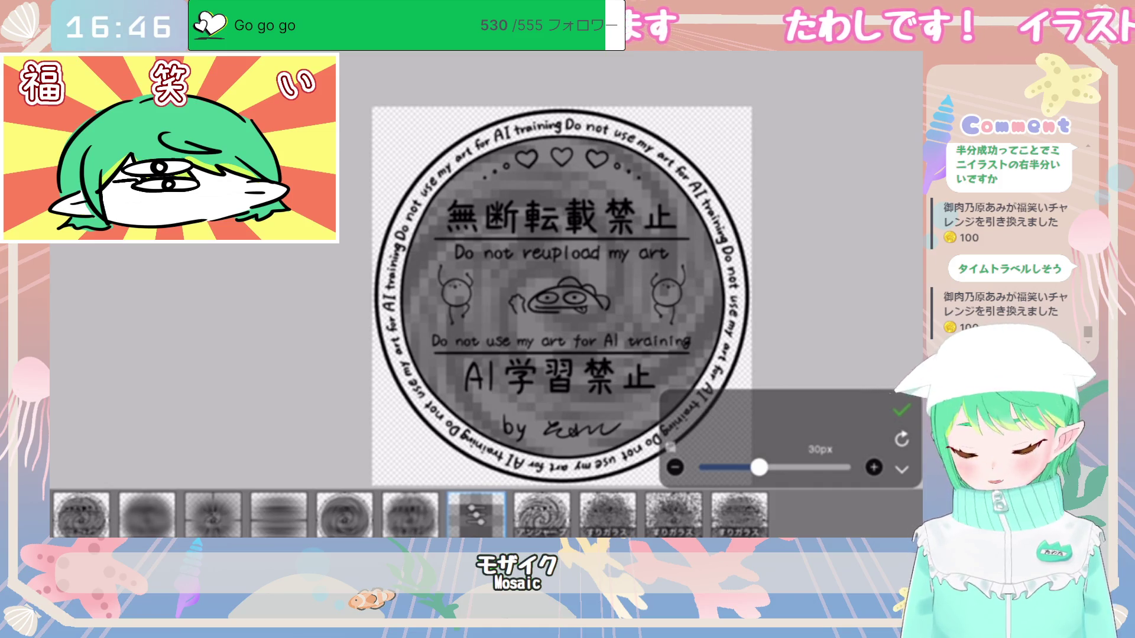
Step: Replace the Mosaic with a grayscale Noise filter at 100% strength
mouse_move(759, 467)
mouse_down()
mouse_move(735, 467)
mouse_move(772, 468)
mouse_move(727, 468)
mouse_move(775, 467)
mouse_up()
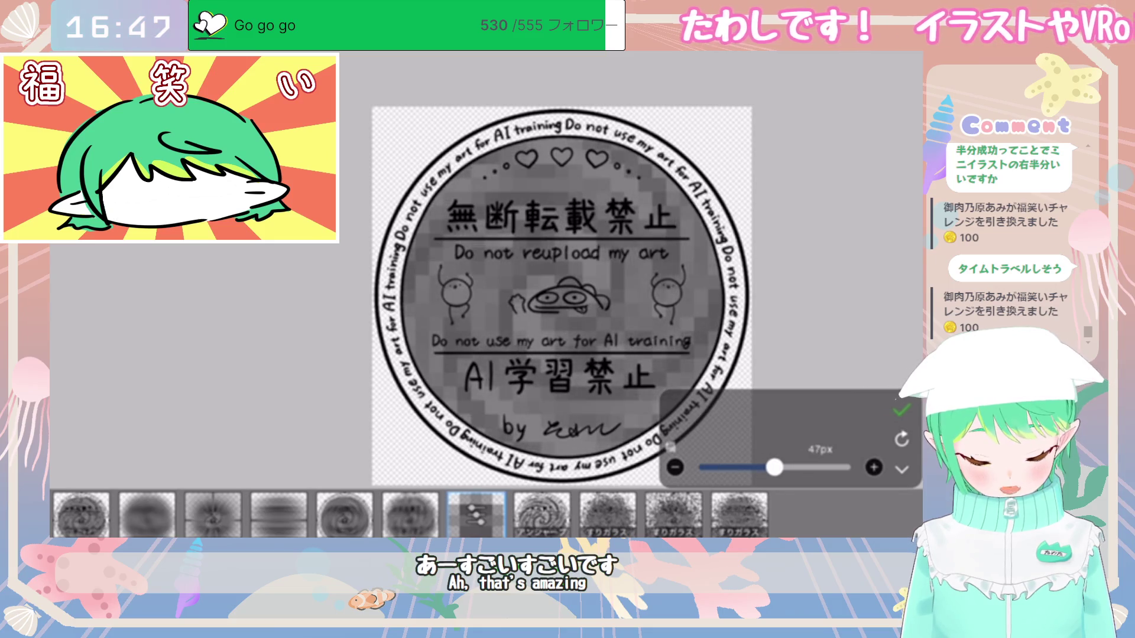
click(476, 514)
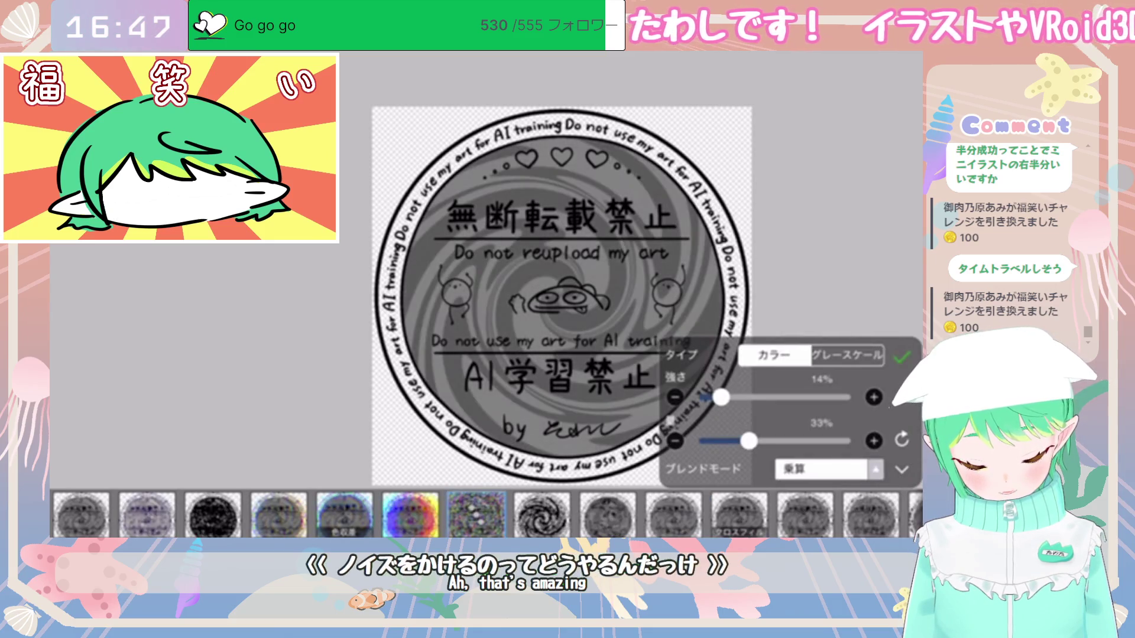
drag(720, 397, 848, 397)
drag(749, 441, 848, 441)
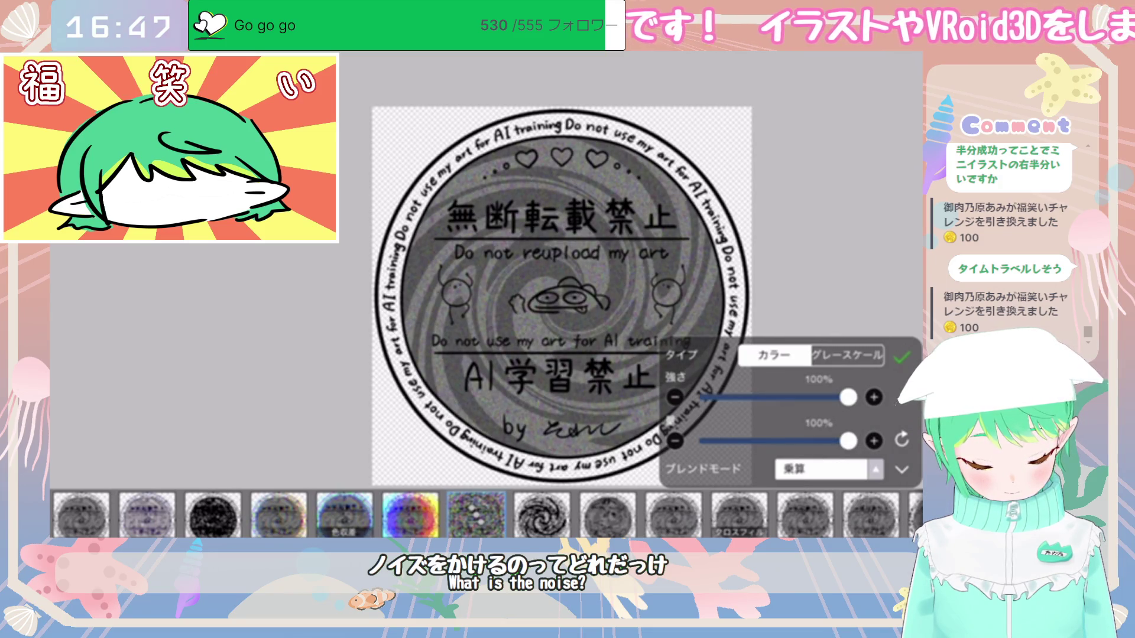
click(847, 355)
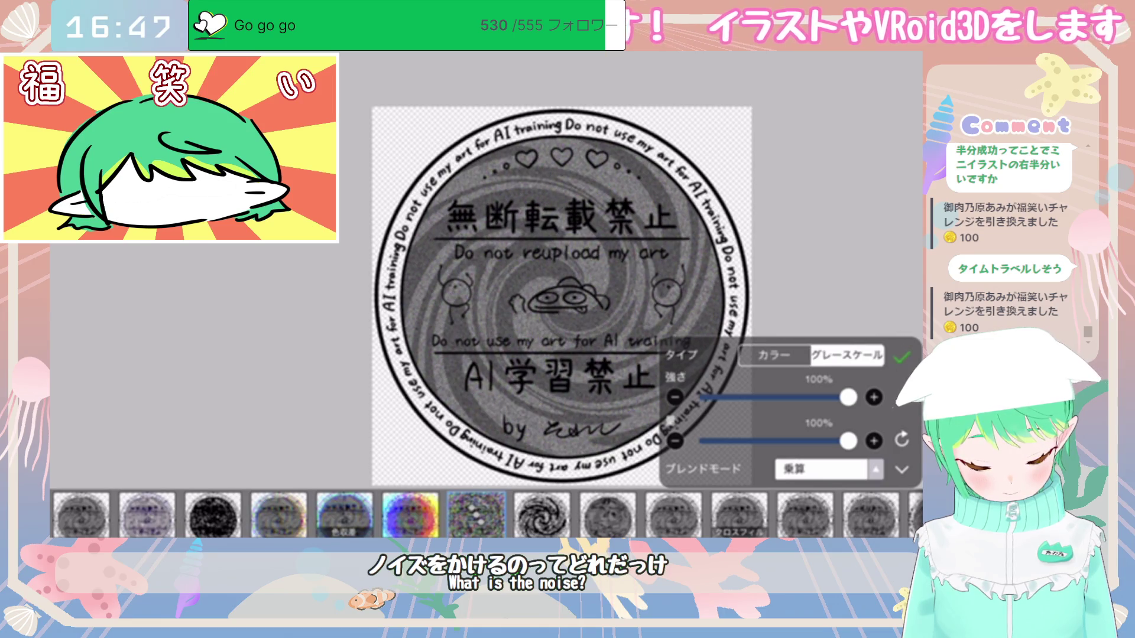
click(901, 357)
Step: Apply the dot noise filter at level 3 with 5px dots
click(542, 514)
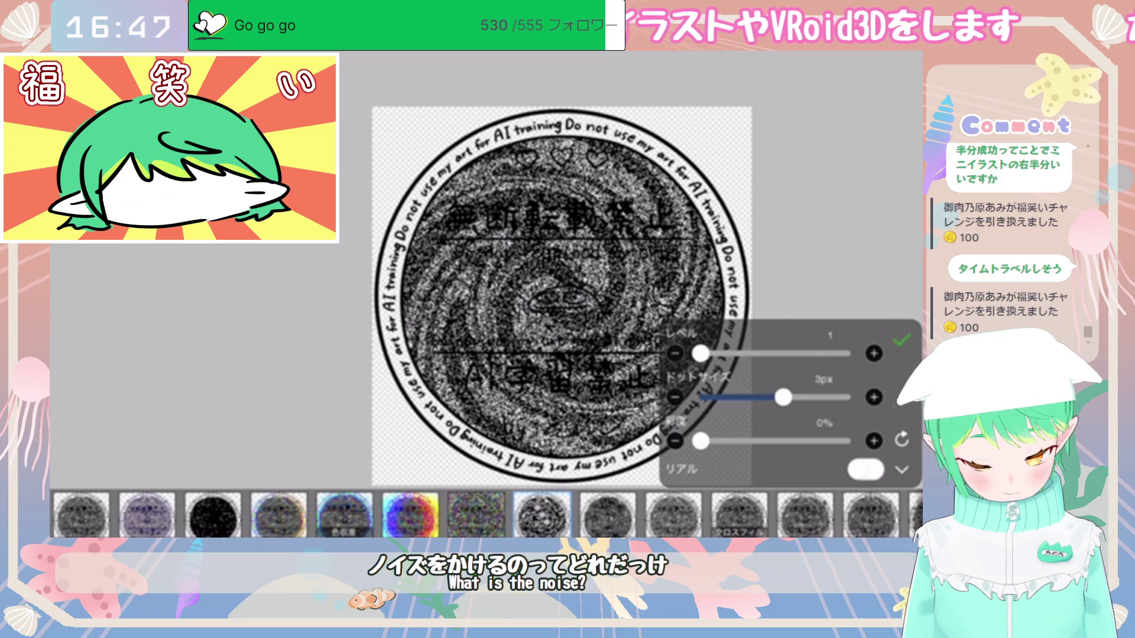
mouse_move(783, 397)
mouse_down()
mouse_move(851, 397)
mouse_move(789, 397)
mouse_move(806, 397)
mouse_up()
mouse_move(701, 354)
mouse_down()
mouse_move(852, 354)
mouse_move(701, 353)
mouse_move(790, 354)
mouse_move(760, 353)
mouse_up()
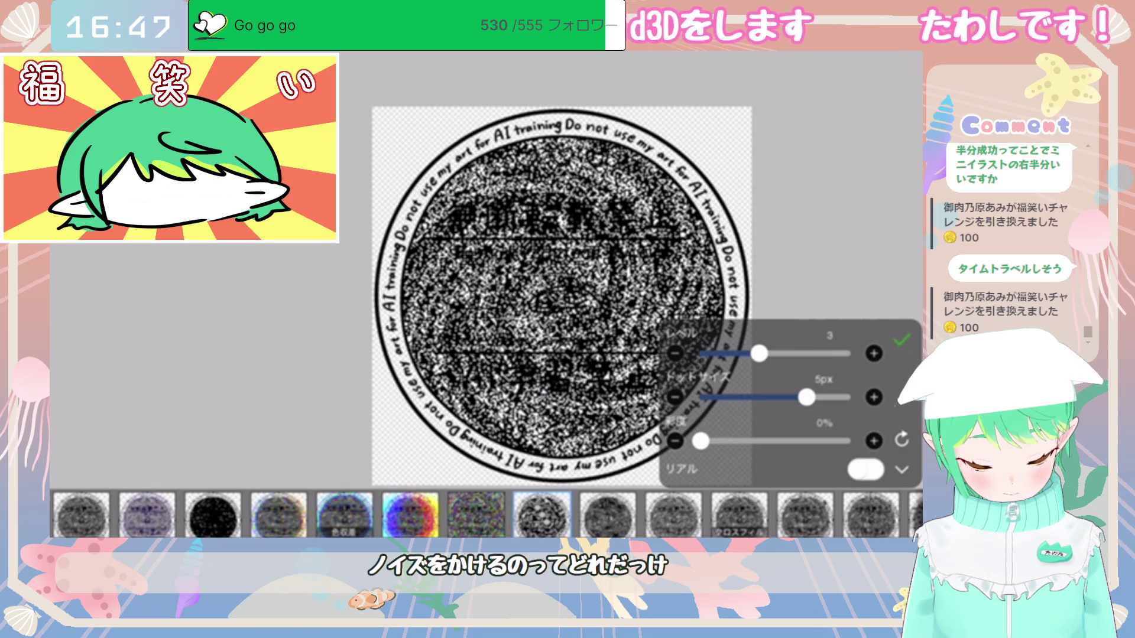
click(901, 470)
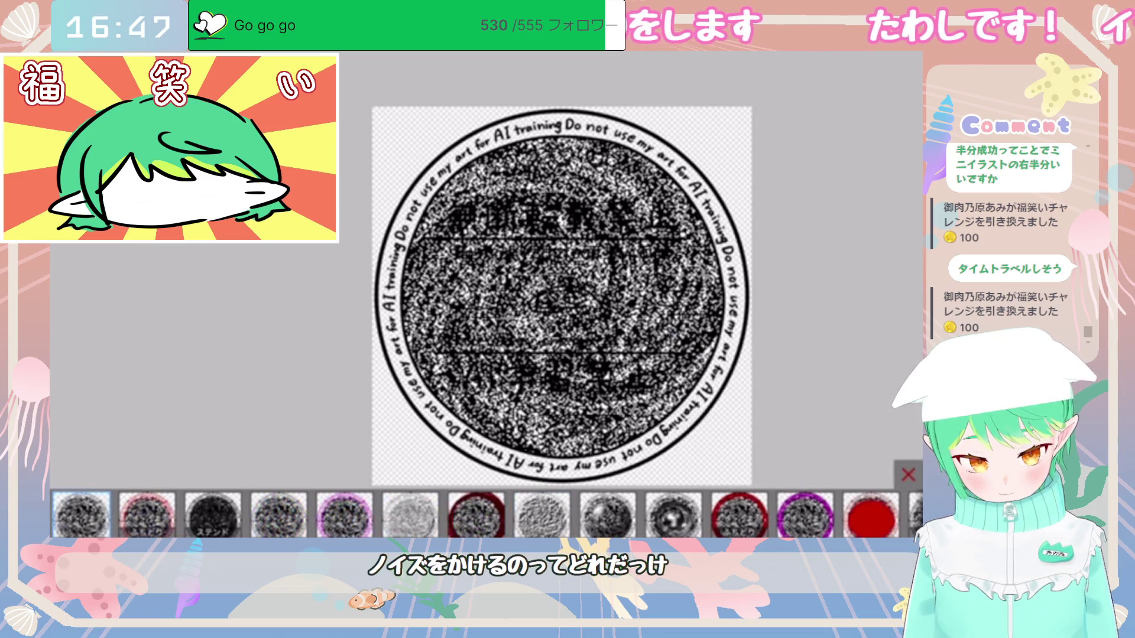
Step: Apply a 5px Mosaic over the noise for a fine pixelated grain
click(476, 514)
mouse_move(775, 468)
mouse_down()
mouse_move(689, 468)
mouse_move(716, 468)
mouse_up()
click(902, 470)
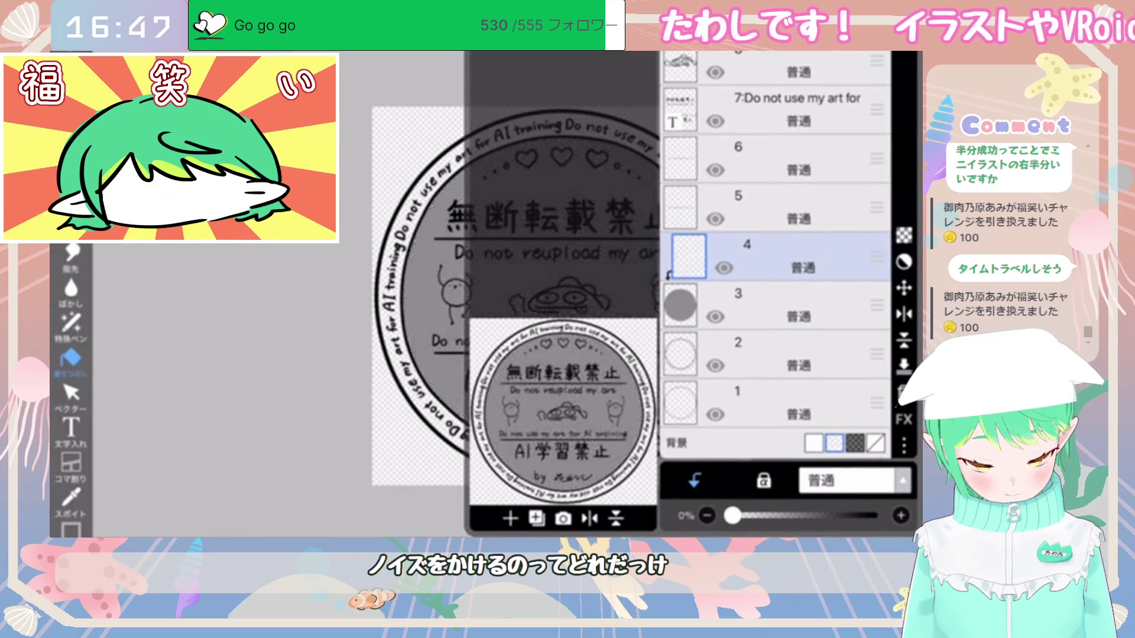
Step: Set the grey circle layer 3 to about 31% opacity
click(769, 305)
mouse_move(875, 516)
mouse_down()
mouse_move(746, 515)
mouse_move(770, 516)
mouse_up()
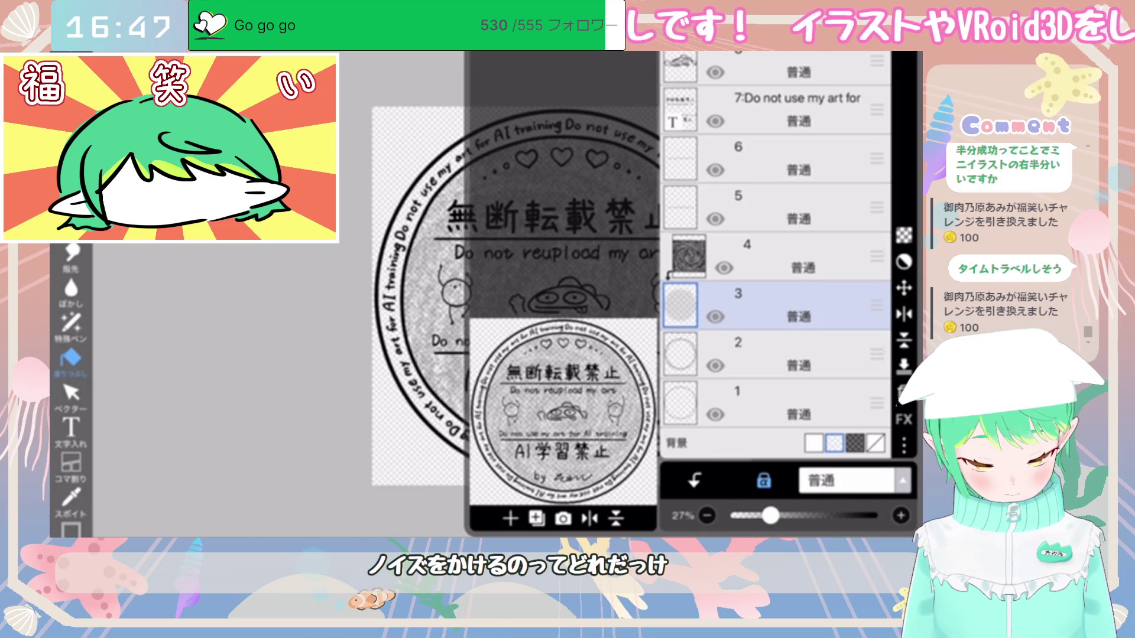
scroll(532, 295, up, 5)
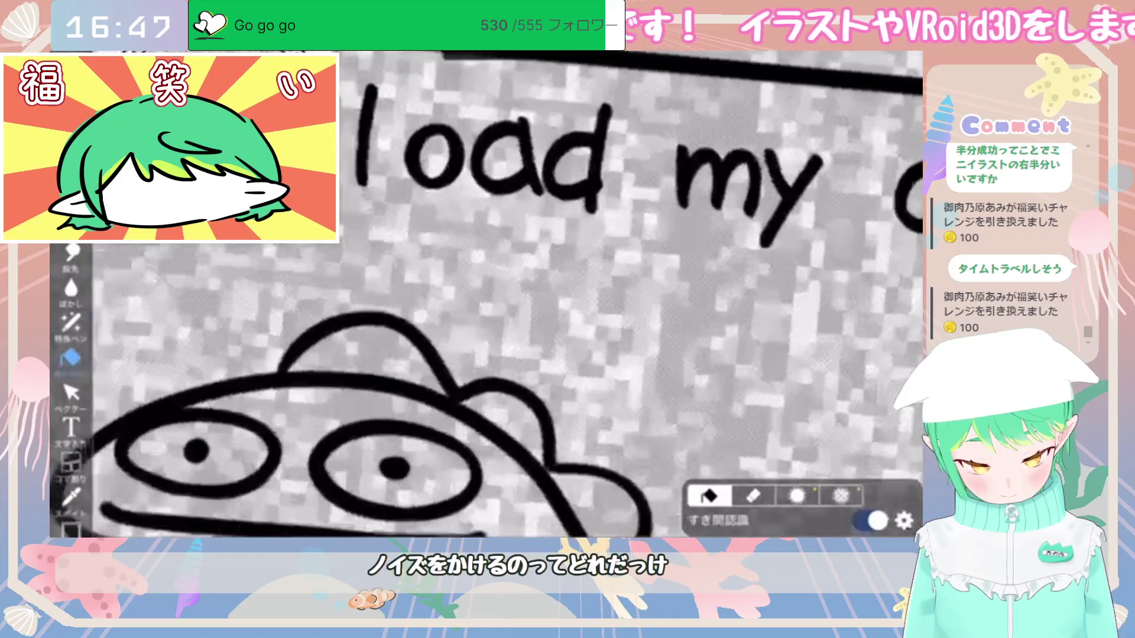
scroll(560, 312, down, 5)
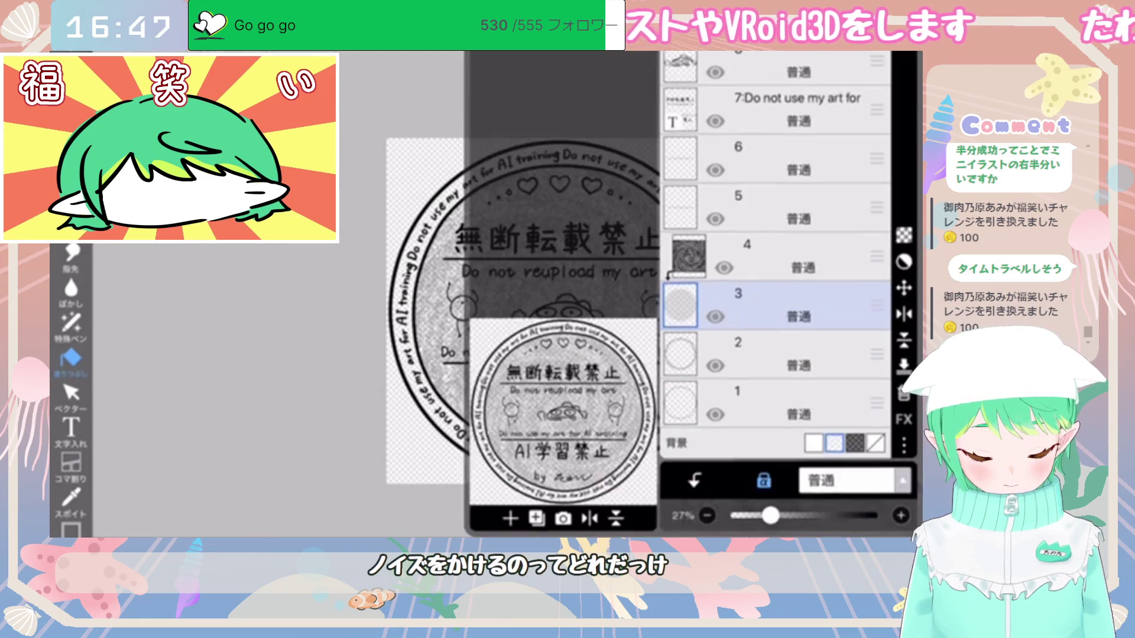
drag(753, 515, 777, 515)
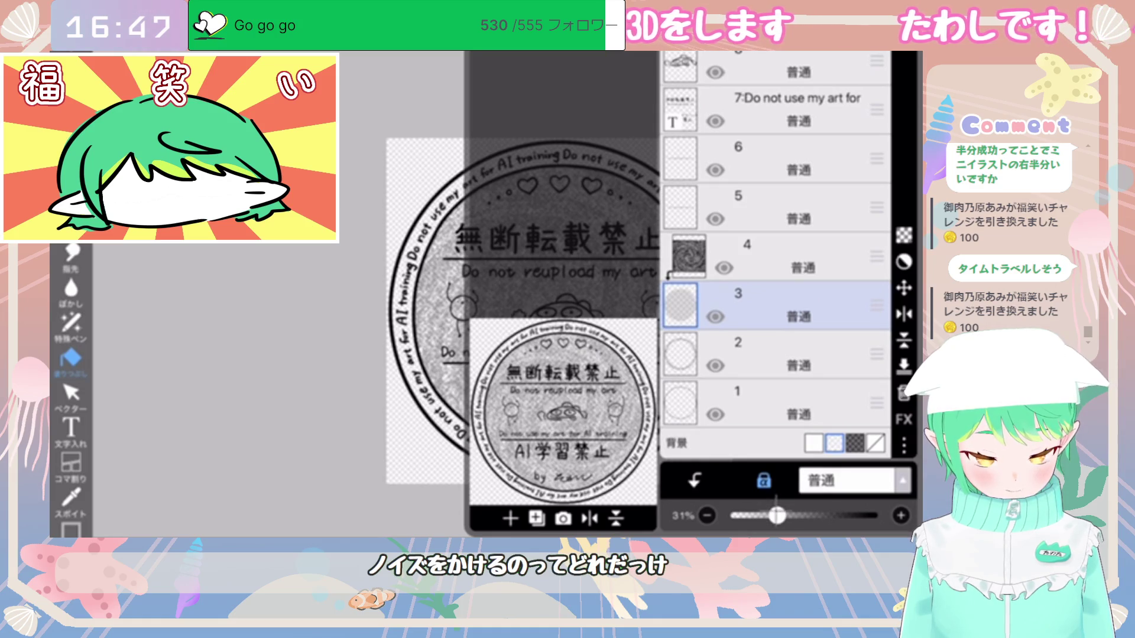
click(798, 257)
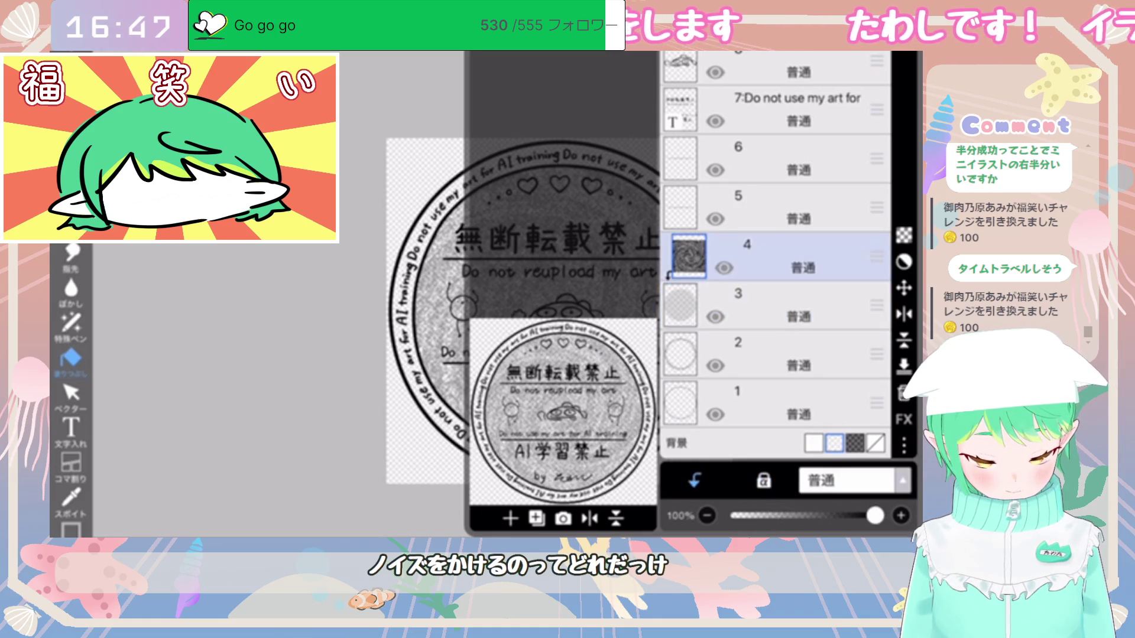
click(798, 306)
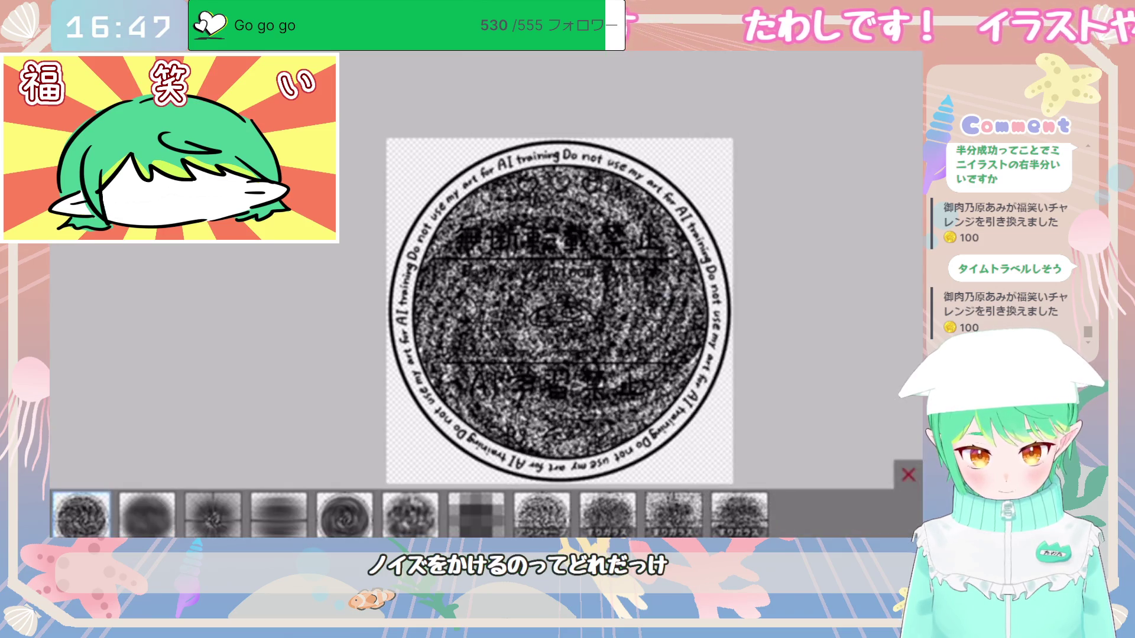
Step: Try a colour-based filter on the layer, then cancel it
click(607, 515)
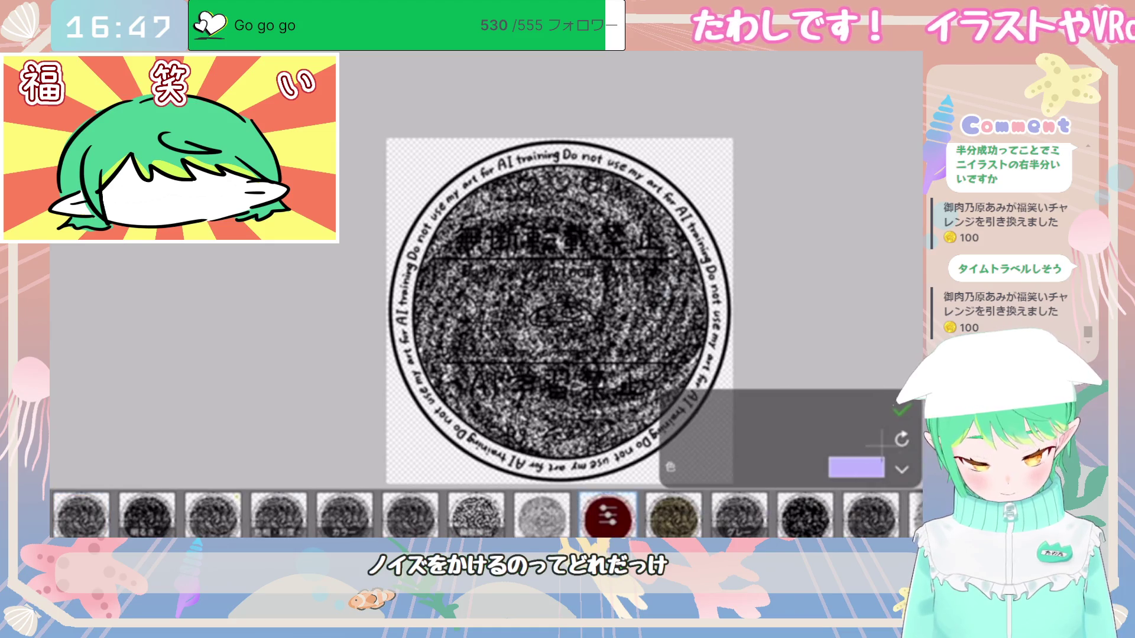
click(856, 467)
click(857, 183)
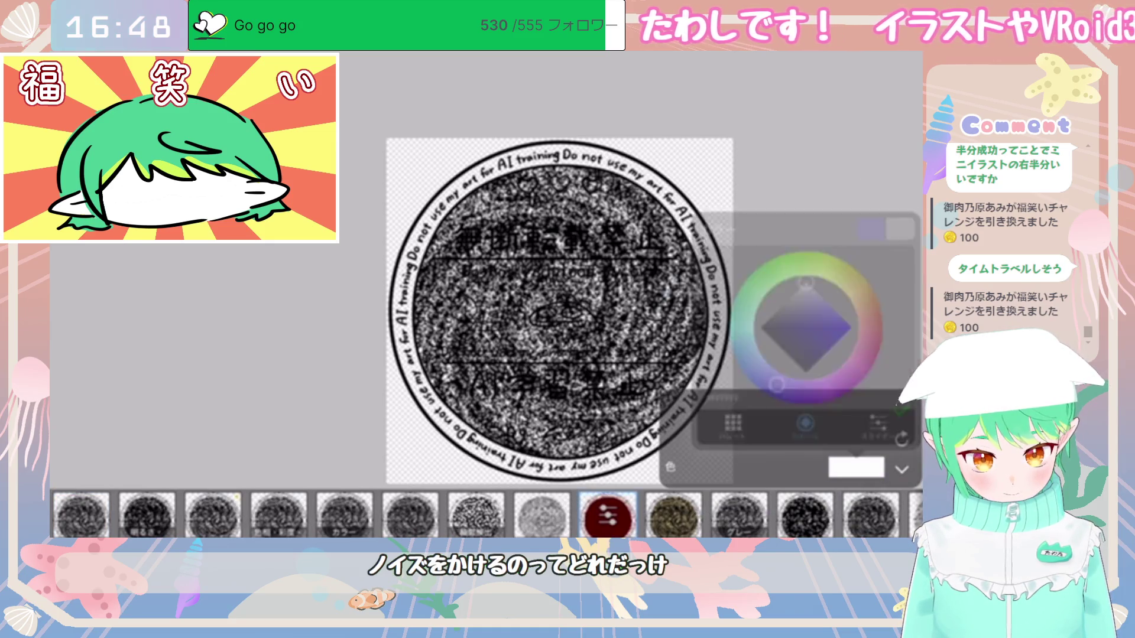
Step: Fade layer 3 to 34% opacity and return to the stamp view
click(892, 471)
drag(875, 515, 773, 515)
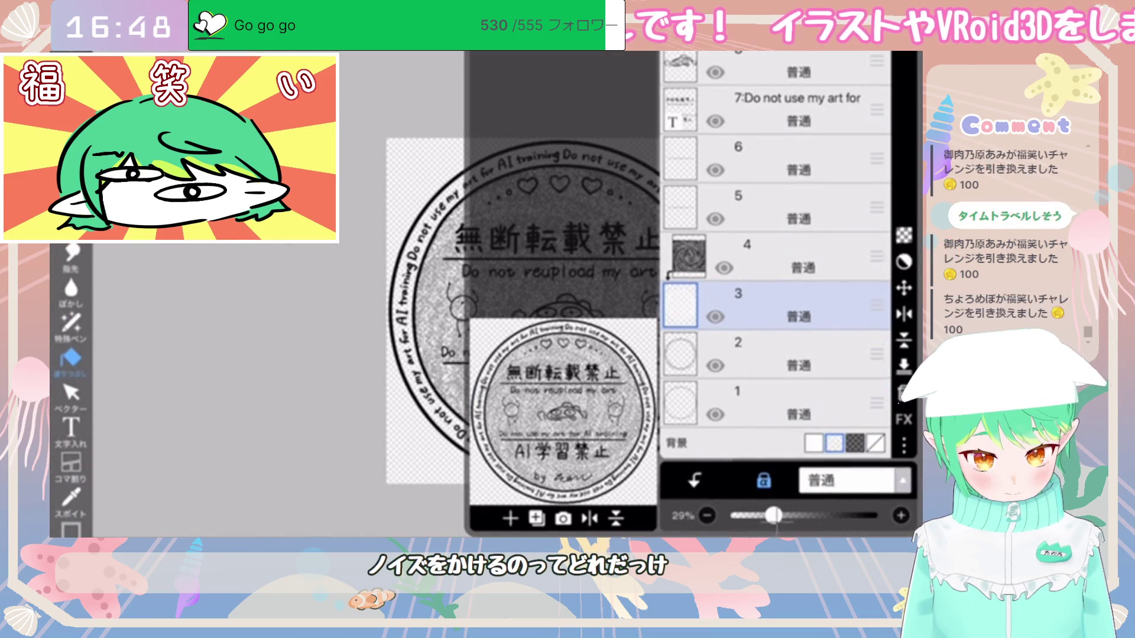
click(892, 471)
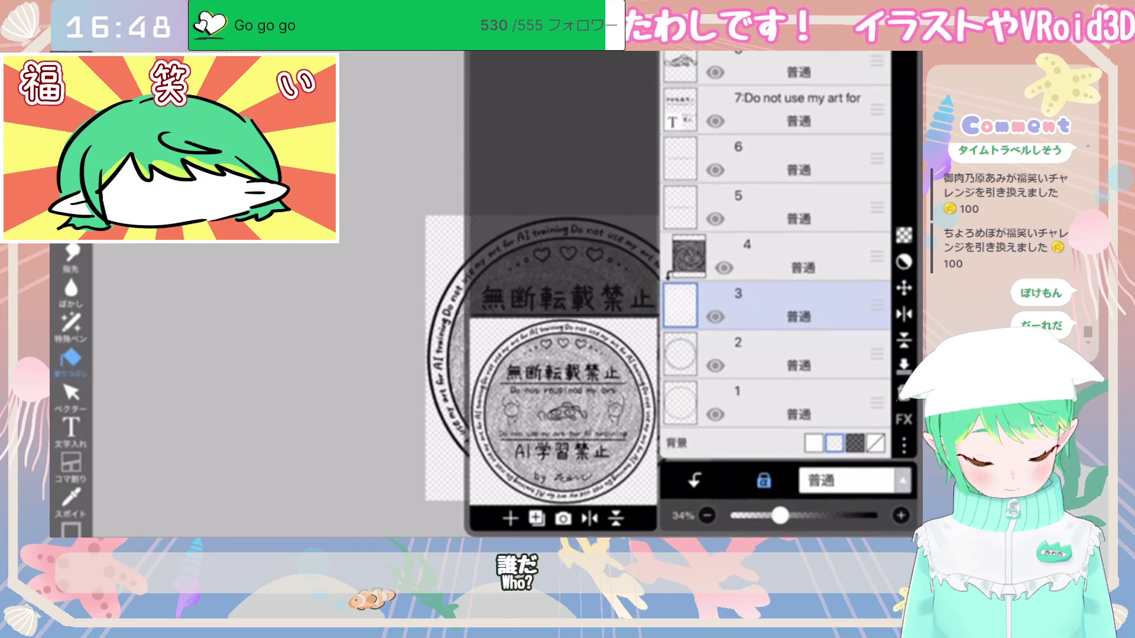
Step: Adjust brightness and contrast on layer 4's stamp fill
click(768, 255)
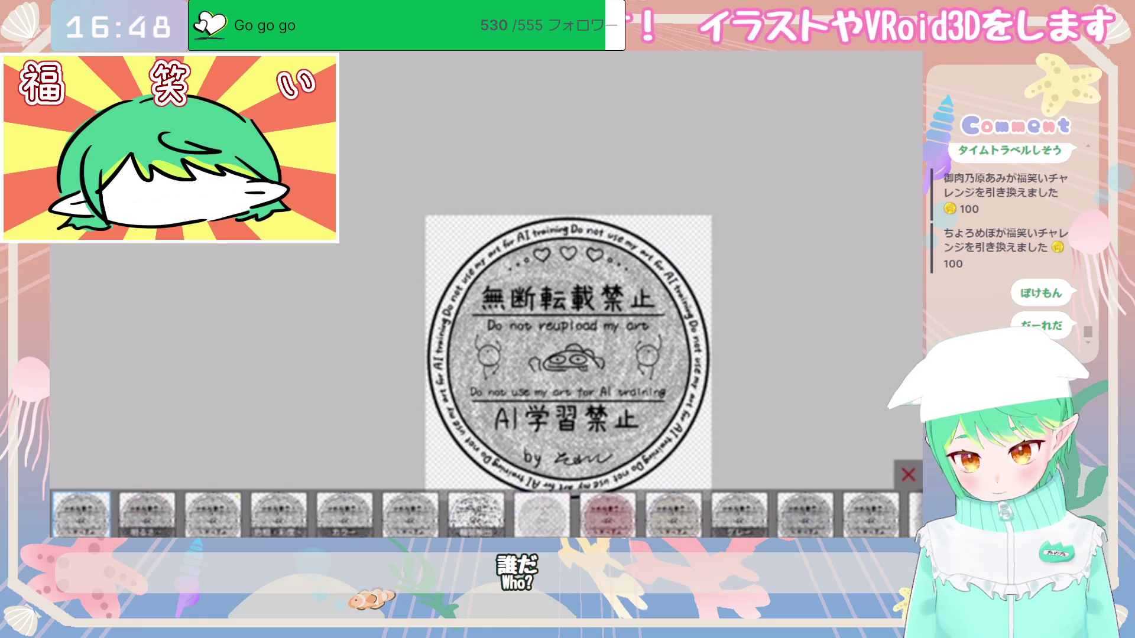
click(147, 515)
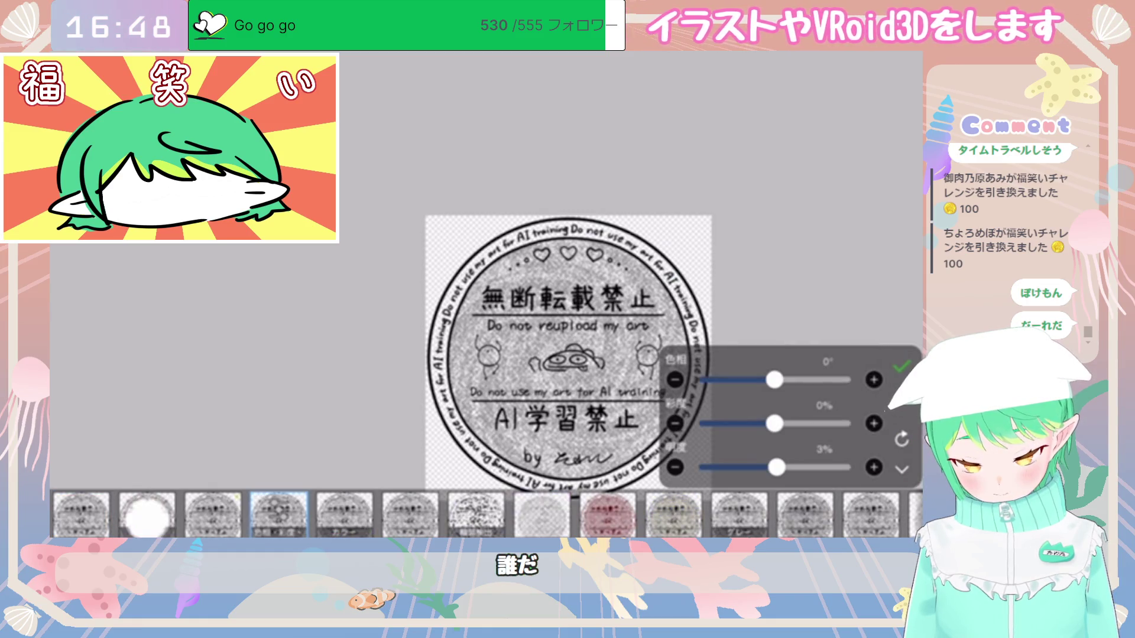
click(874, 467)
mouse_move(778, 467)
mouse_down()
mouse_move(823, 467)
mouse_move(711, 468)
mouse_move(845, 467)
mouse_move(780, 468)
mouse_up()
mouse_move(775, 423)
mouse_down()
mouse_move(713, 423)
mouse_move(778, 424)
mouse_up()
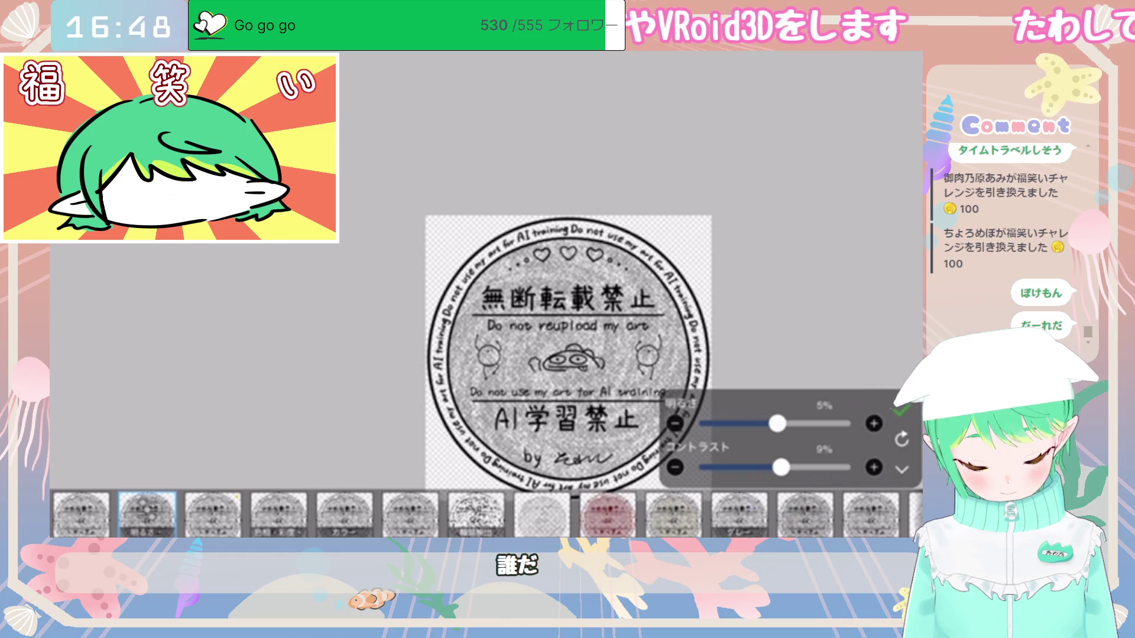
Step: Apply the Halftone filter with an 11px dot size
scroll(485, 514, right, 10)
scroll(484, 514, left, 10)
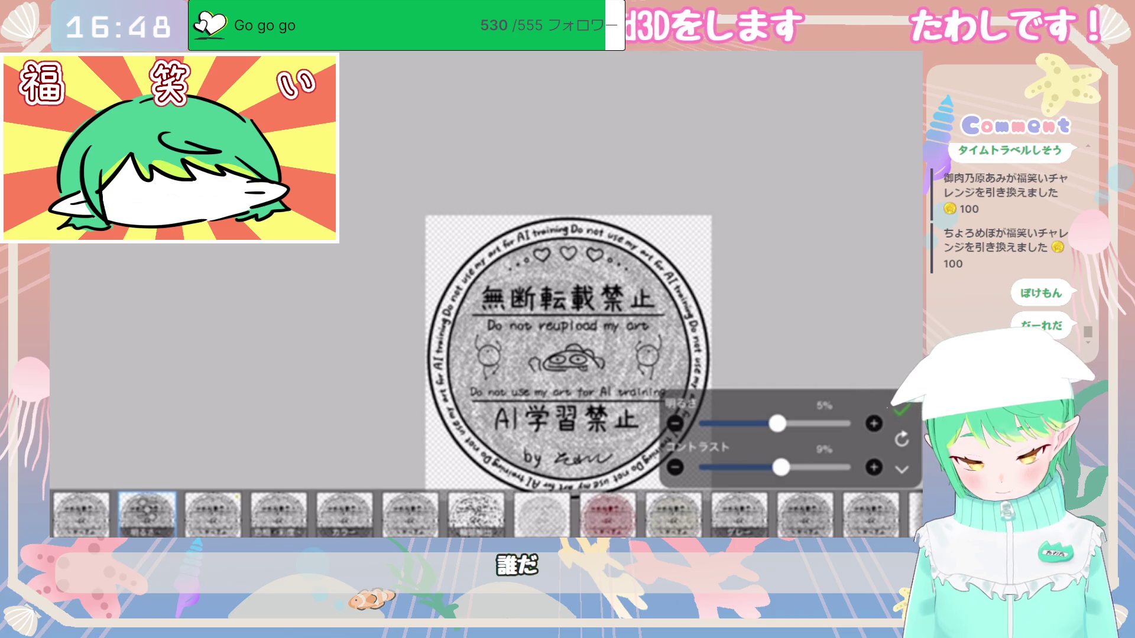
scroll(485, 514, left, 10)
click(166, 514)
drag(808, 398, 848, 398)
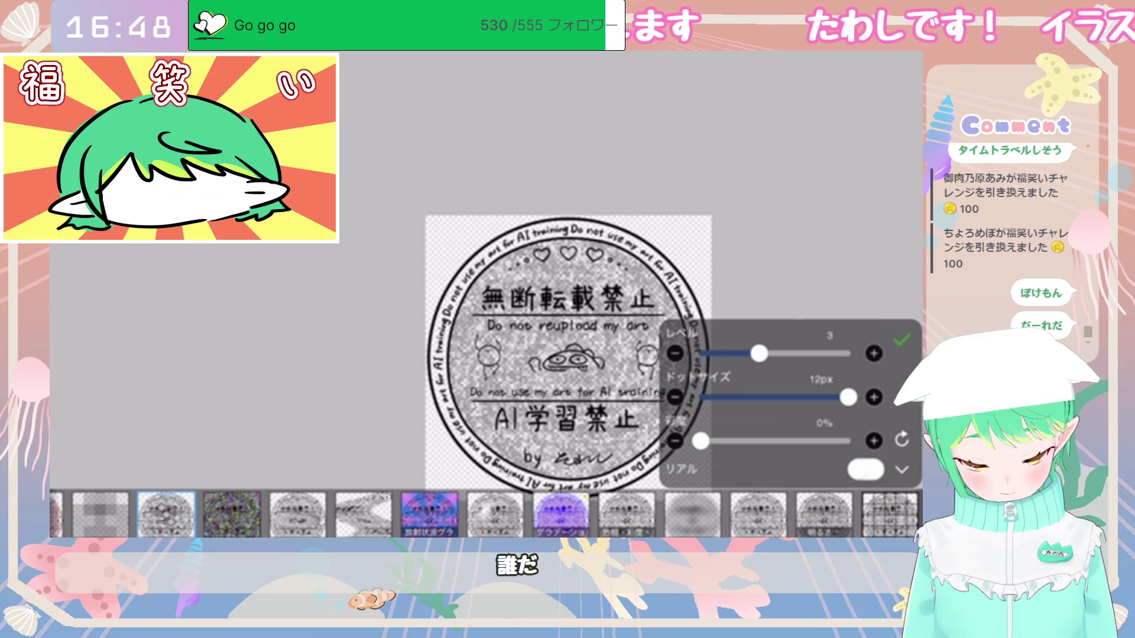
drag(849, 397, 845, 397)
click(873, 398)
click(675, 397)
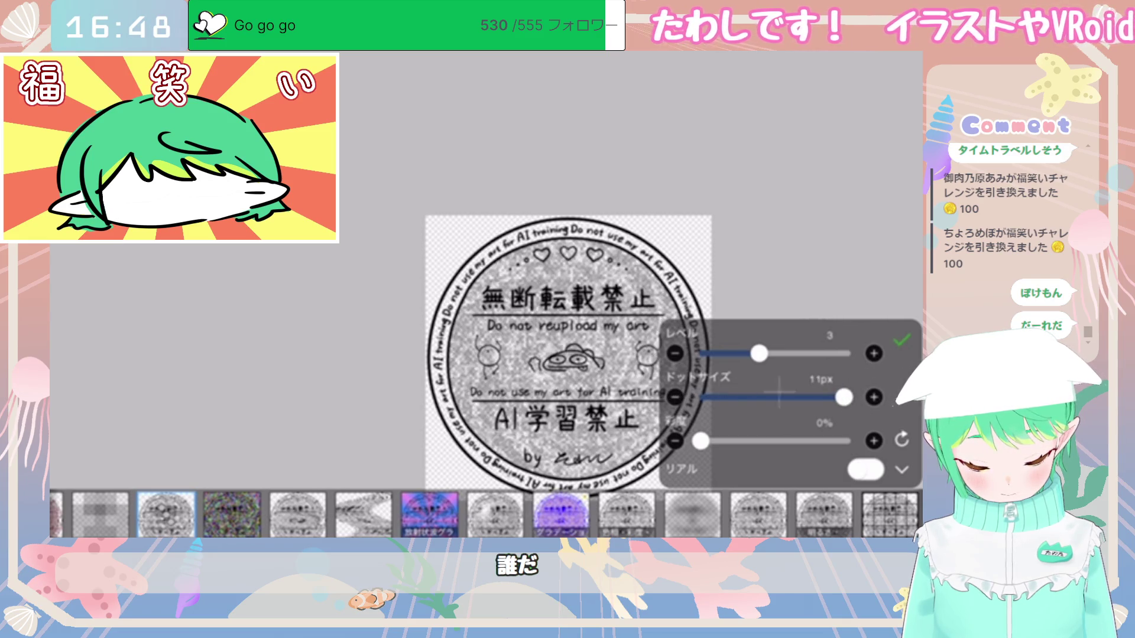
click(901, 340)
Step: Keep layer 3 at roughly a third opacity, around 34%
click(776, 516)
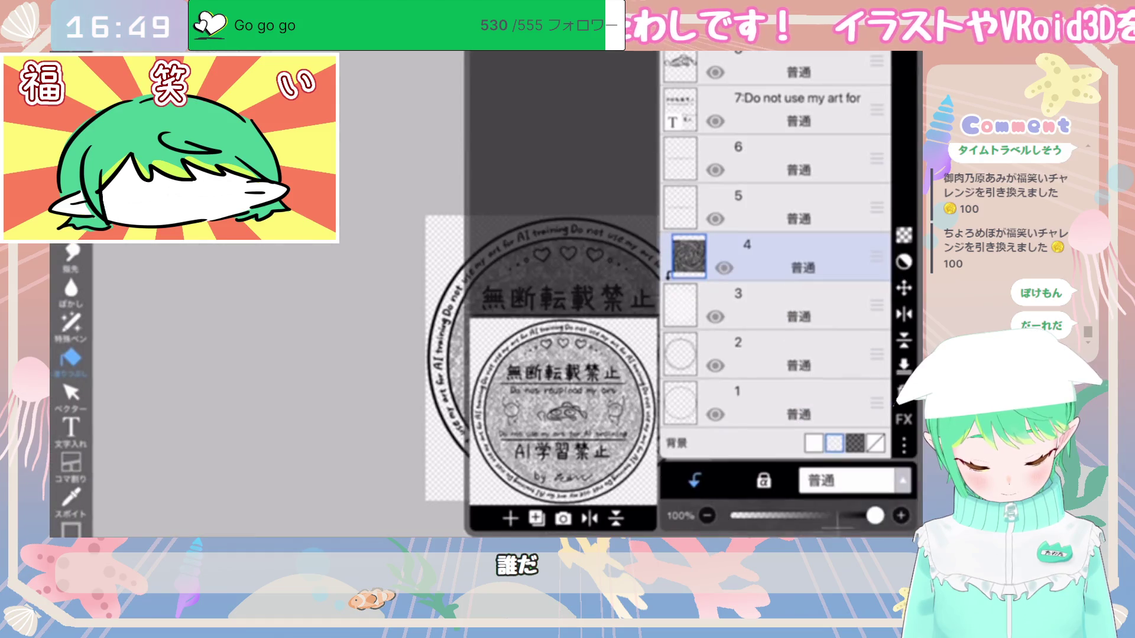
click(768, 305)
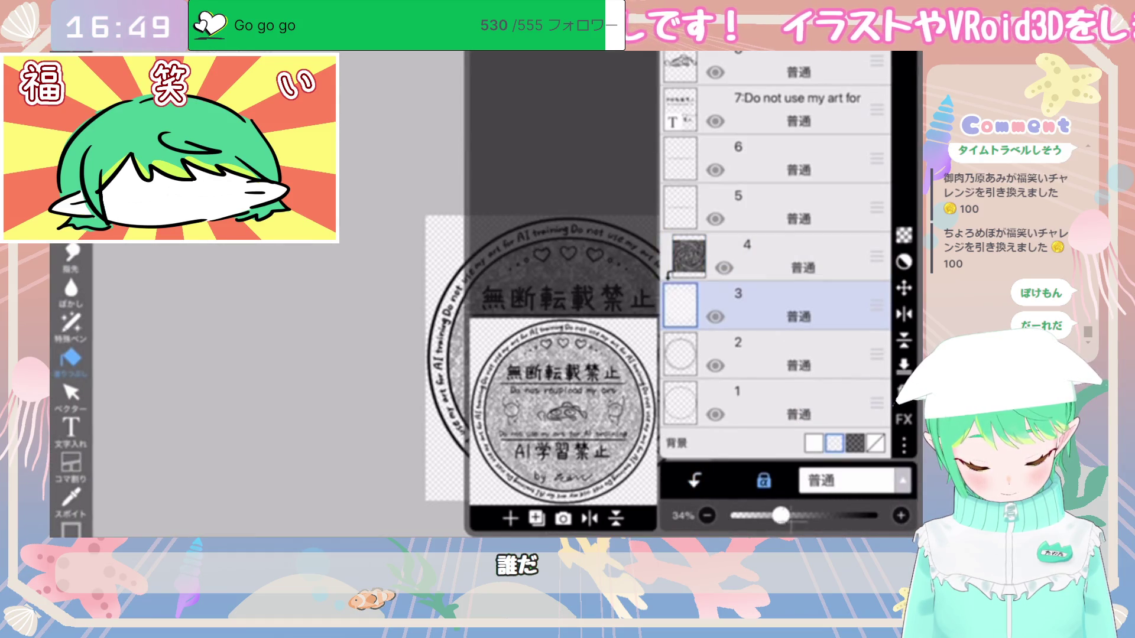
drag(788, 515, 783, 515)
click(266, 355)
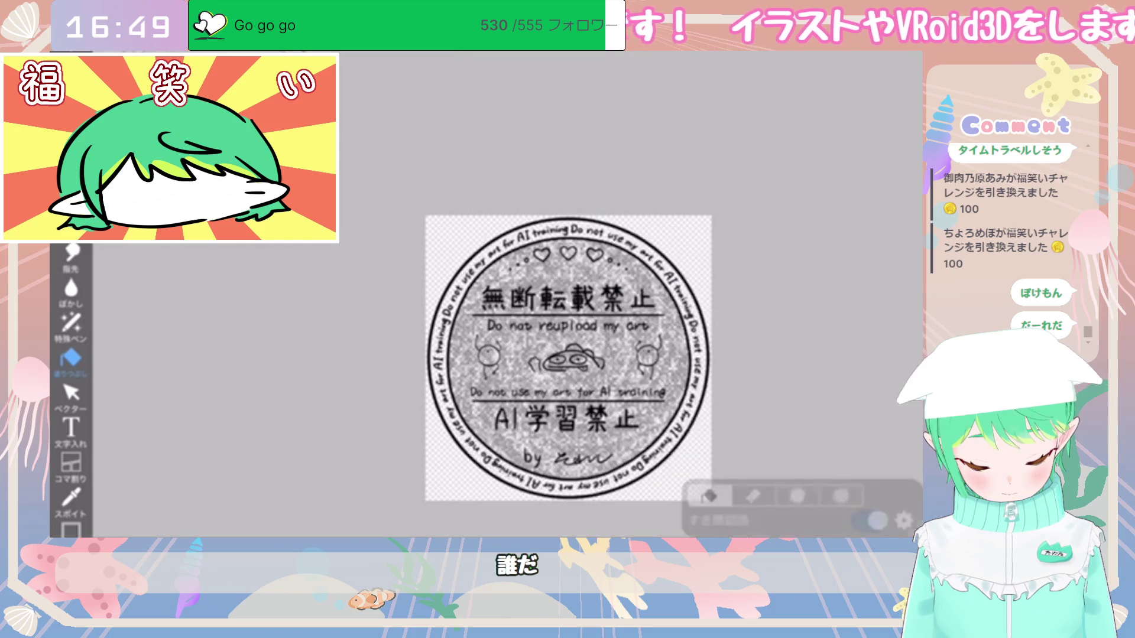
Step: Lower stamp layer 3's opacity slightly, to 23%, in the layer list
scroll(567, 357, down, 3)
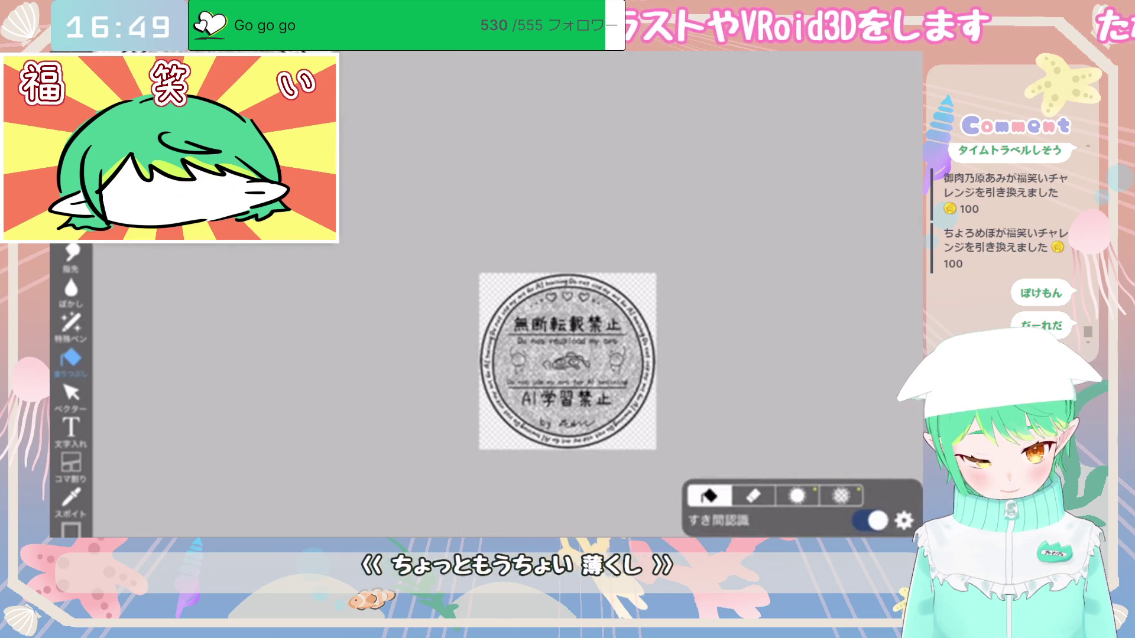
scroll(567, 361, up, 5)
scroll(544, 381, down, 5)
scroll(553, 370, up, 3)
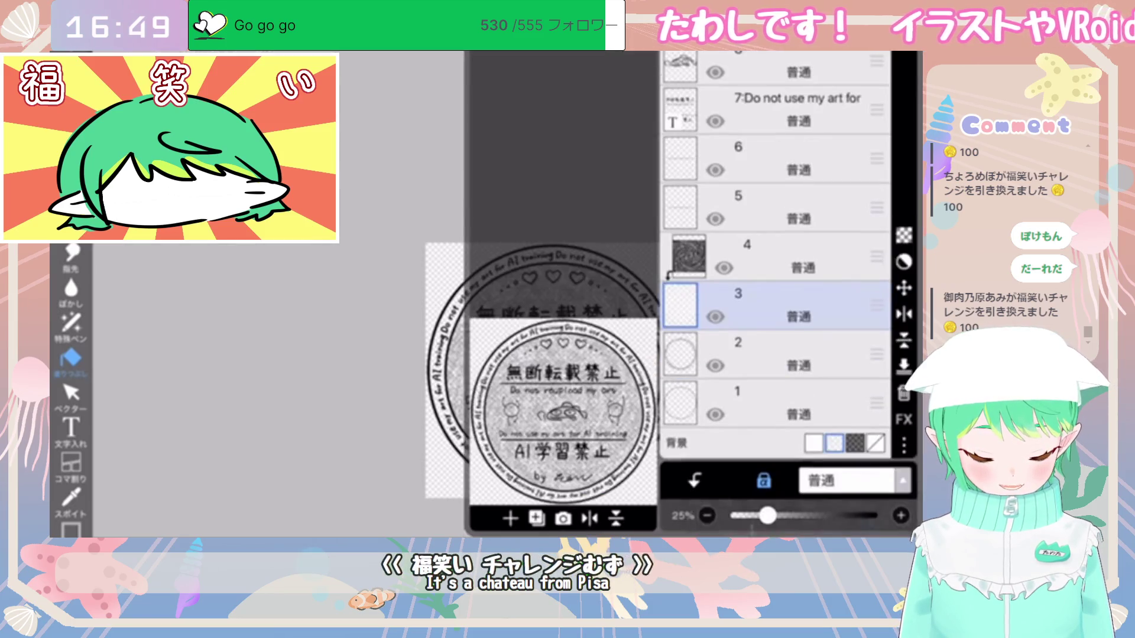
click(912, 380)
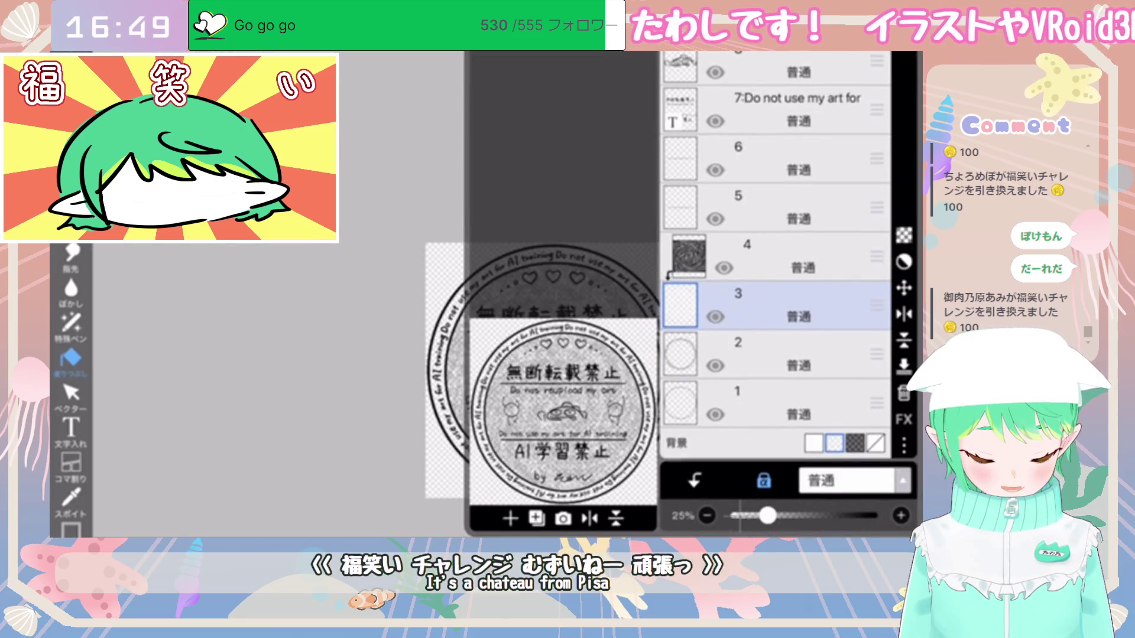
double_click(707, 516)
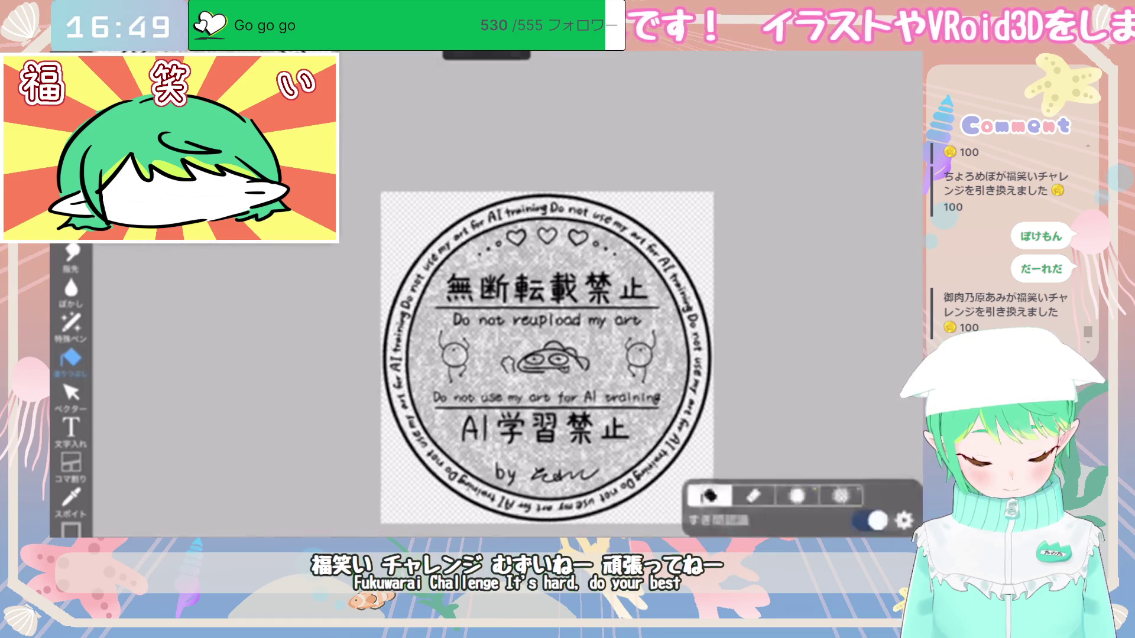
scroll(775, 272, up, 5)
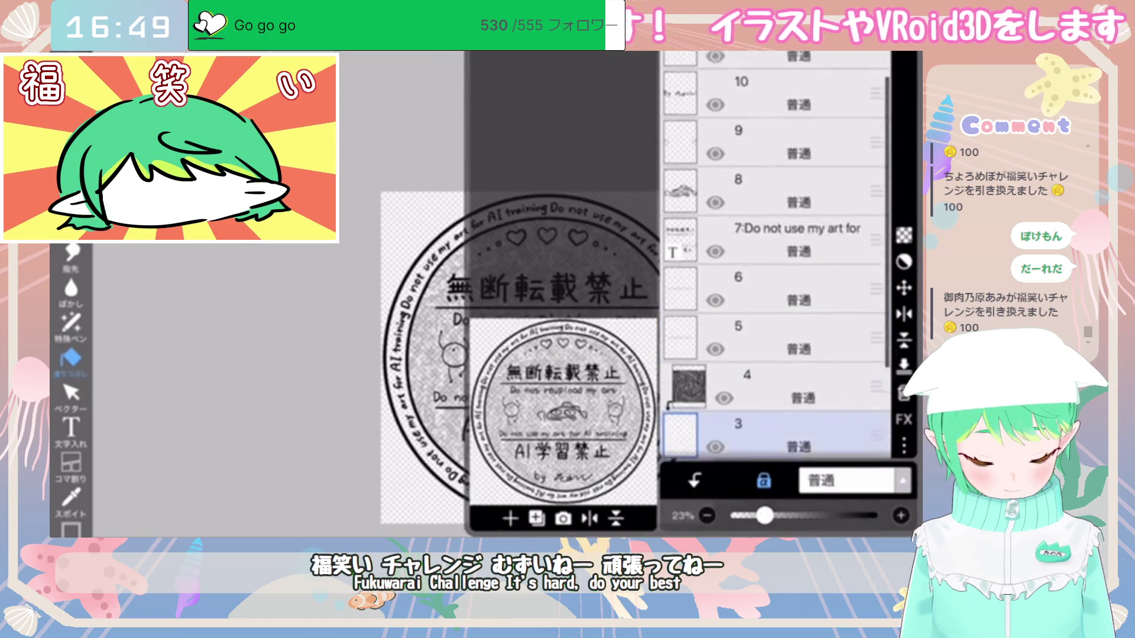
click(769, 302)
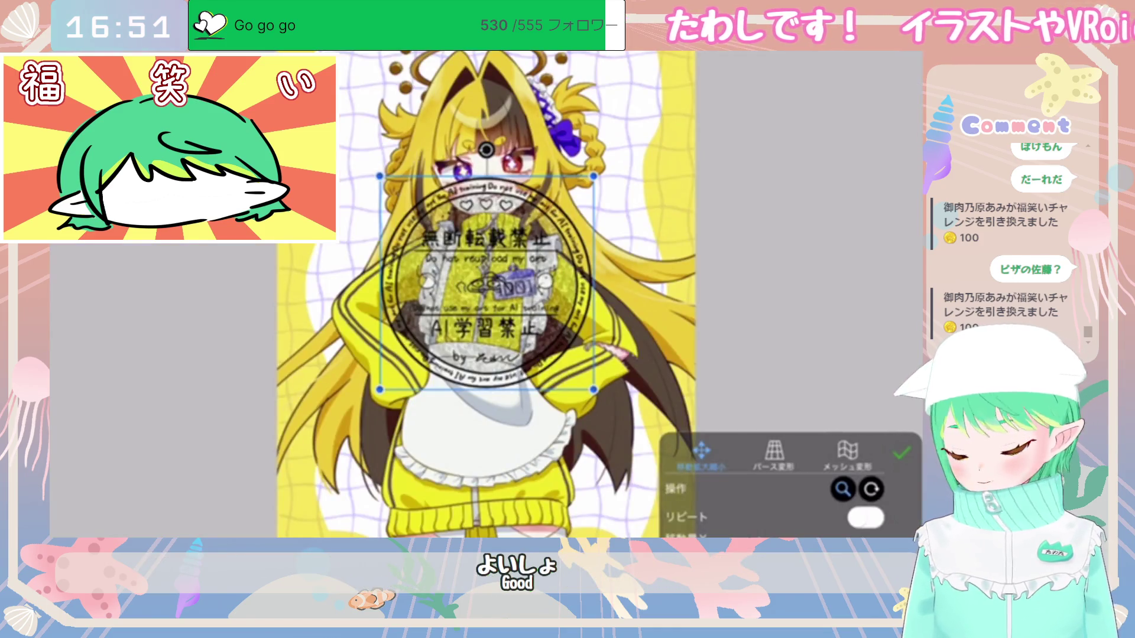
drag(486, 149, 392, 146)
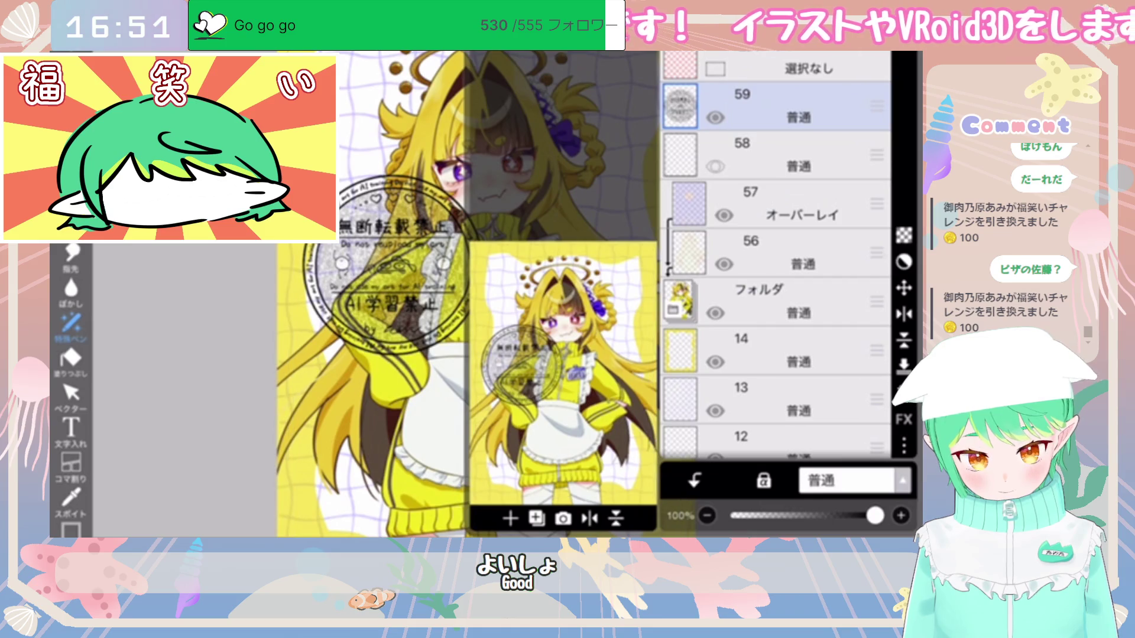
Step: Fade the stamp layer to about half opacity, then lower layer 60's opacity above Multiply layer 59
drag(875, 516, 804, 516)
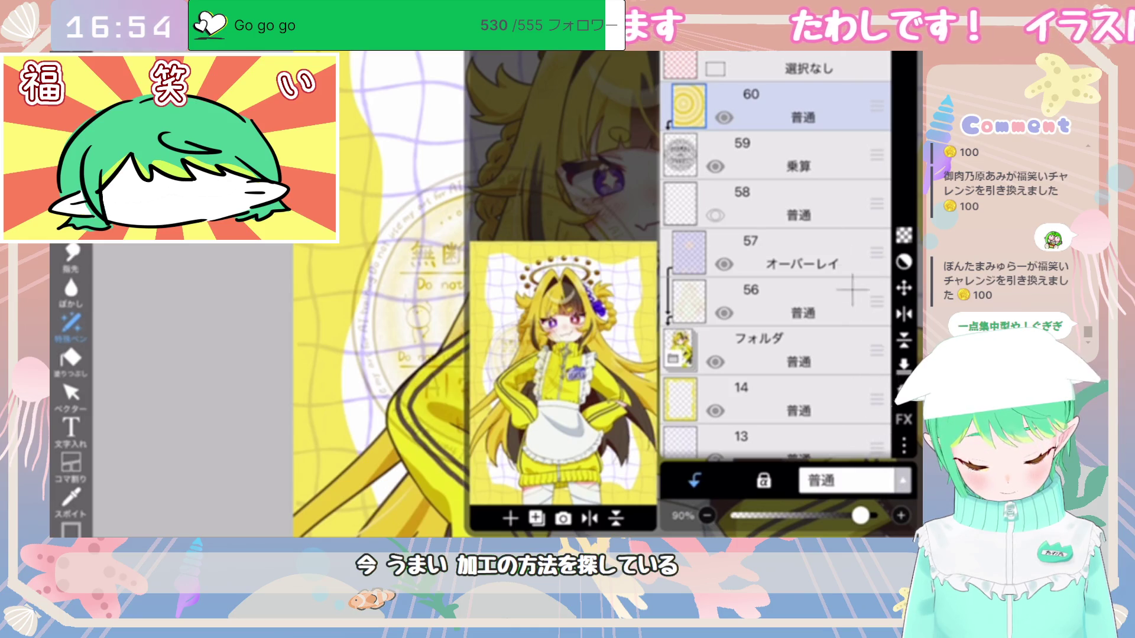
click(848, 168)
click(828, 110)
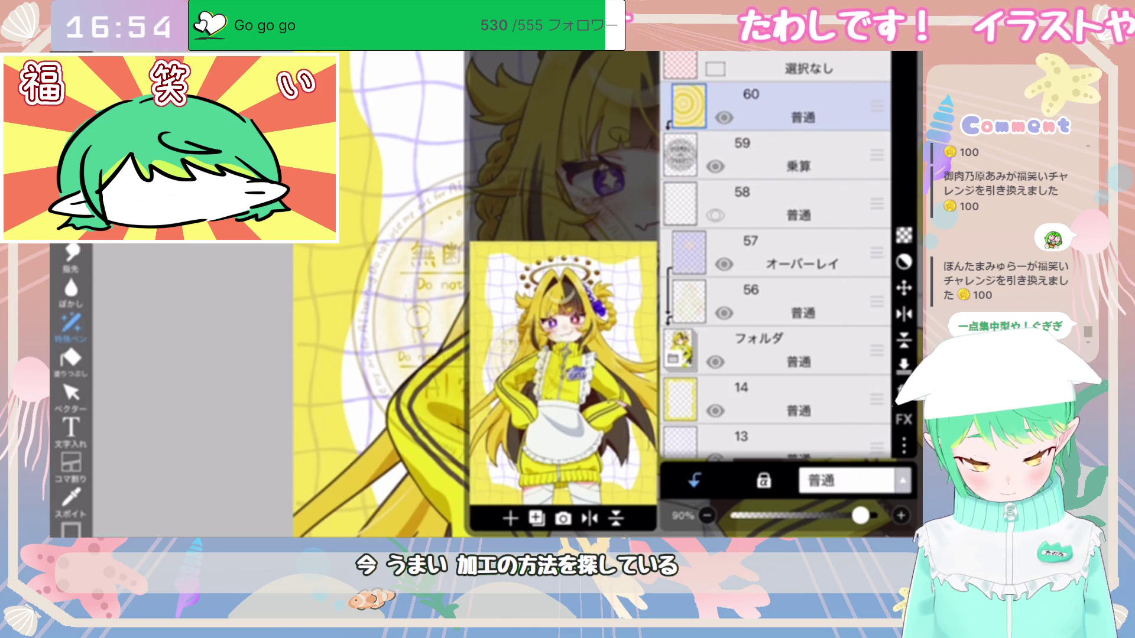
mouse_move(861, 516)
mouse_down()
mouse_move(732, 516)
mouse_move(805, 516)
mouse_up()
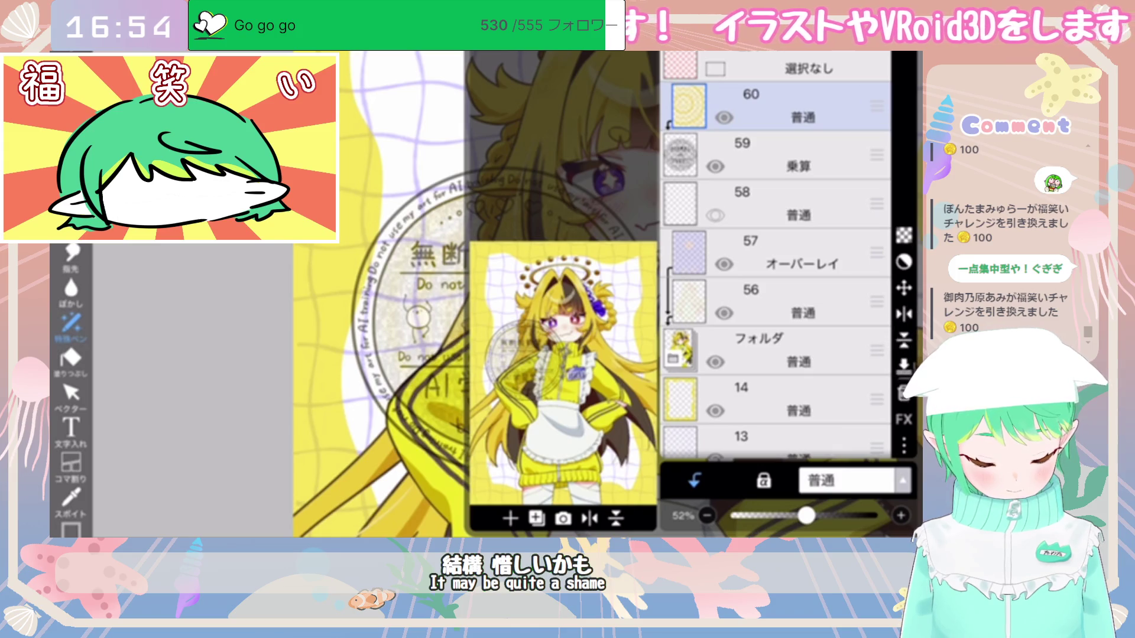
Step: Delete layer 60 and fade the Multiply stamp layer 59 to about 17% opacity
click(903, 391)
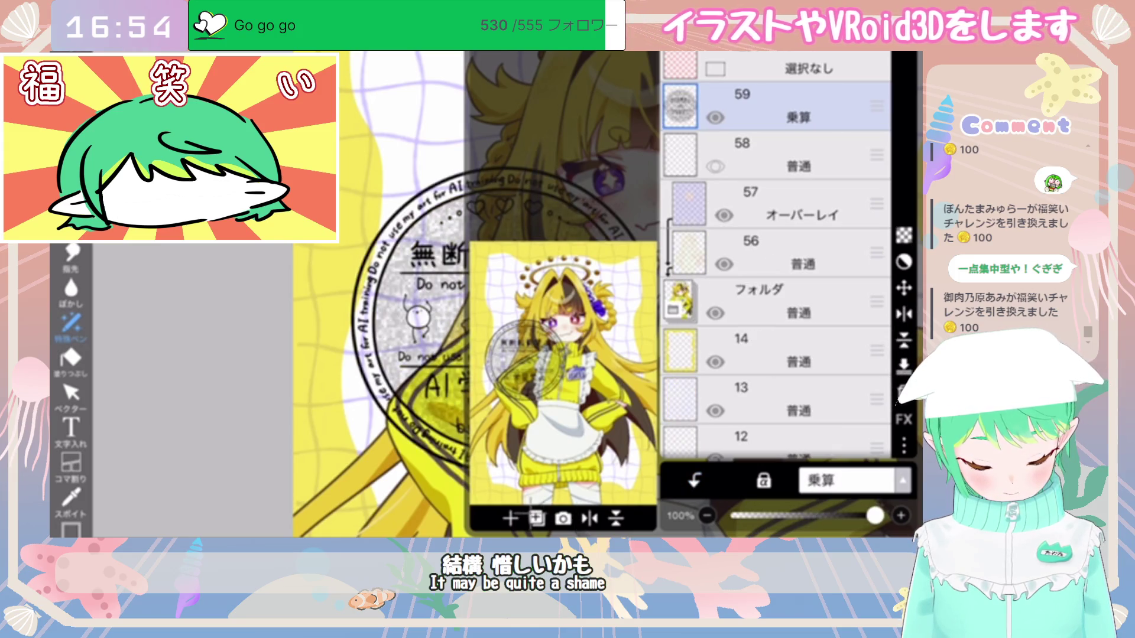
drag(874, 515, 774, 515)
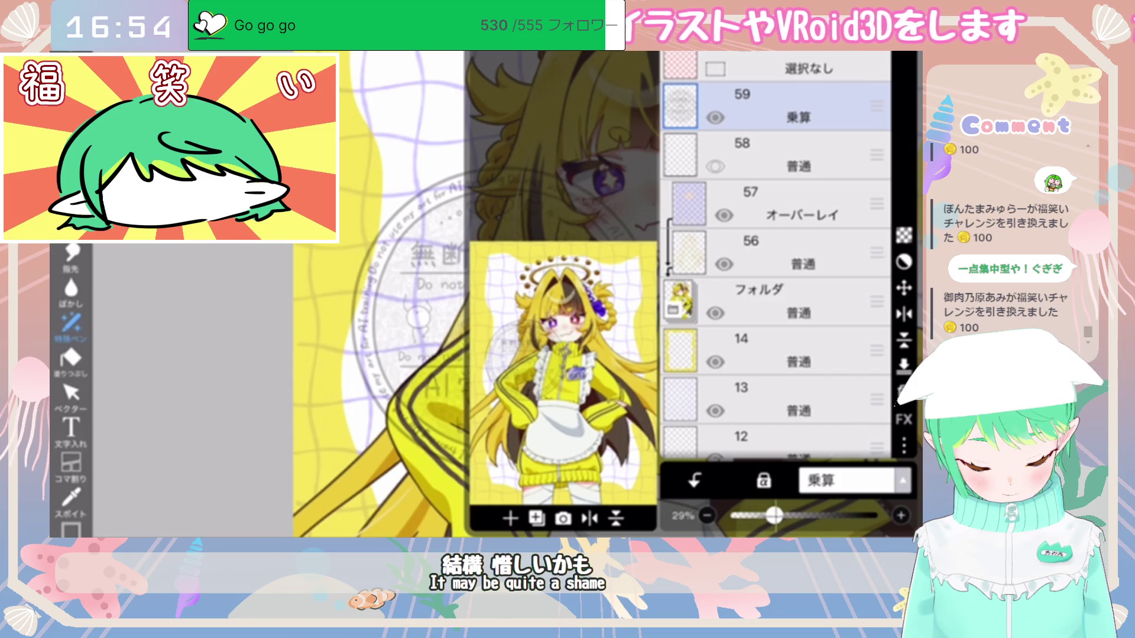
drag(774, 516, 754, 515)
Step: Duplicate the stamp layer and set the copy's blend mode to スクリーン (Screen)
click(510, 519)
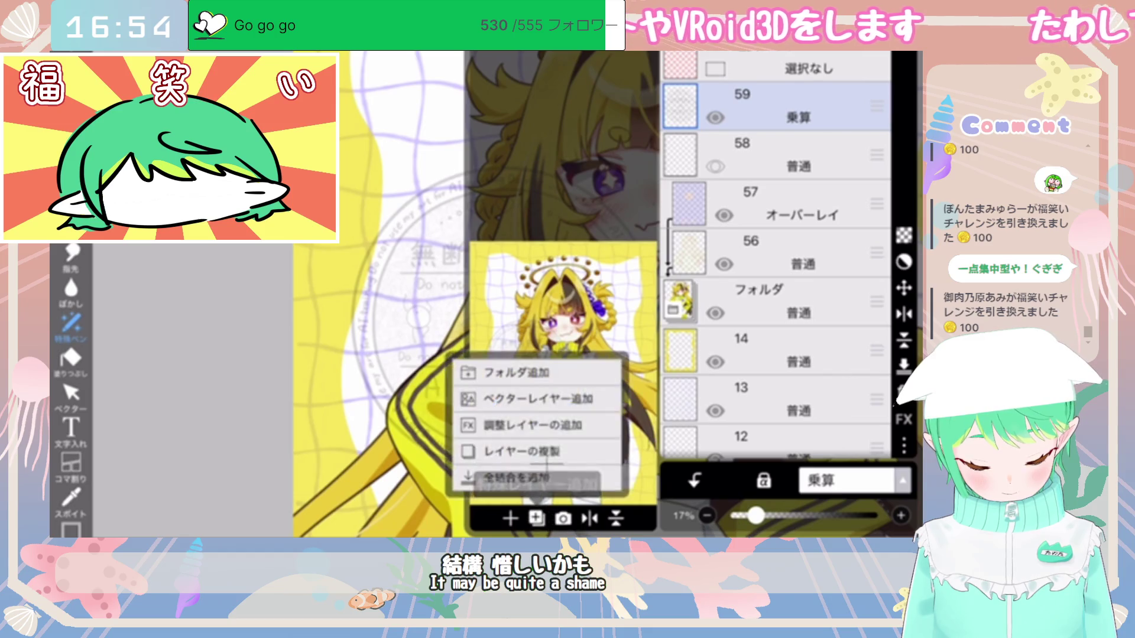
click(520, 448)
click(846, 480)
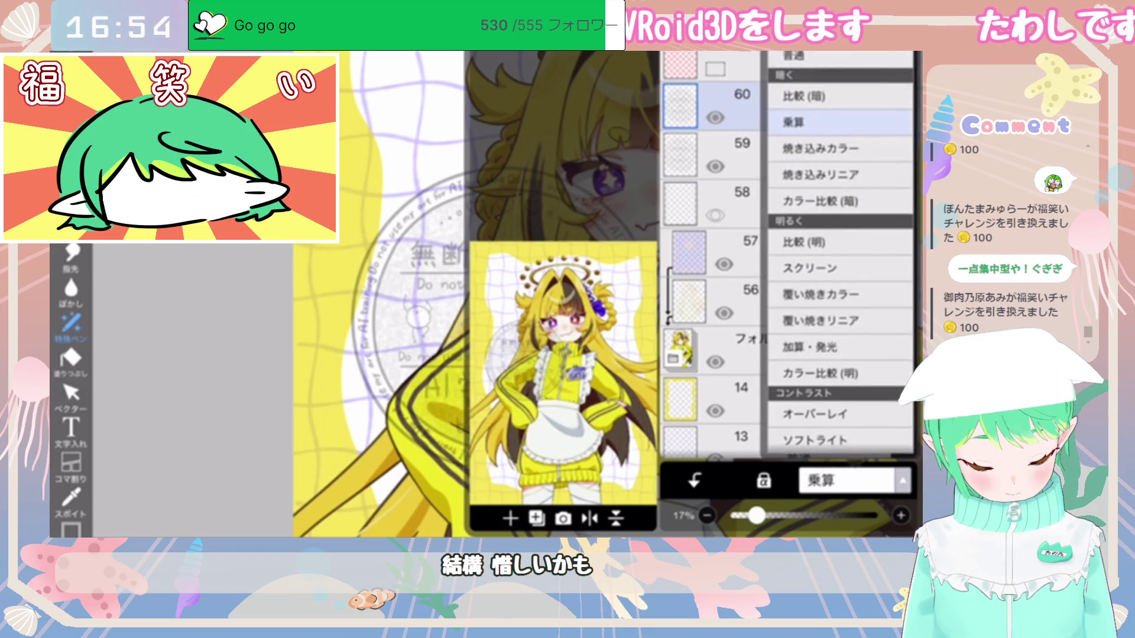
click(810, 267)
click(846, 480)
mouse_move(755, 515)
mouse_down()
mouse_move(848, 515)
mouse_move(732, 515)
mouse_move(874, 515)
mouse_up()
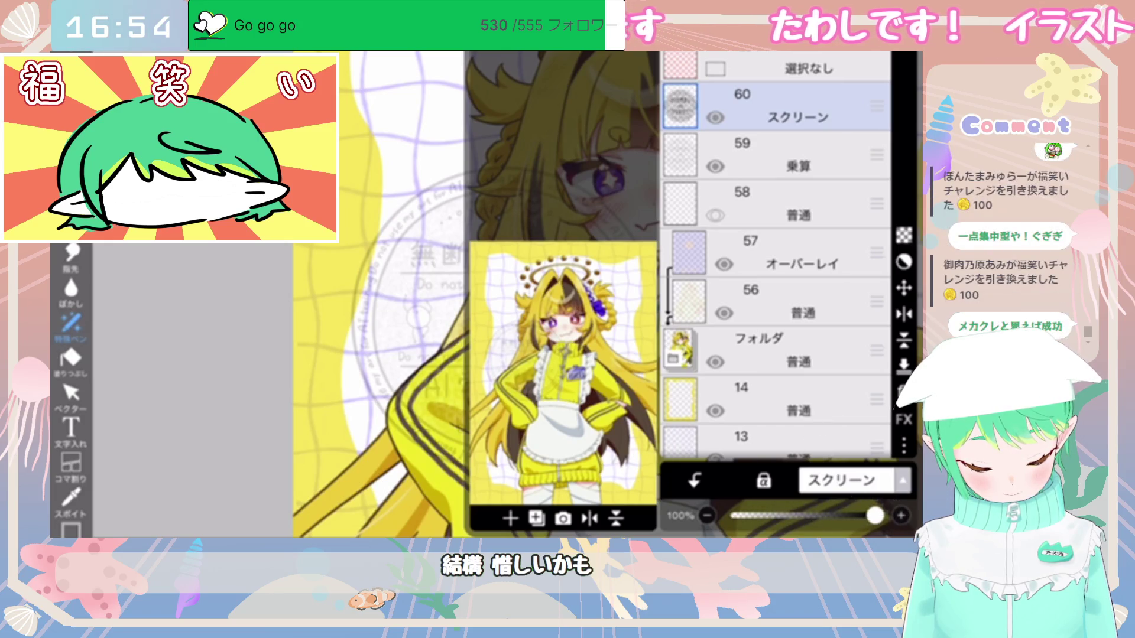
click(798, 154)
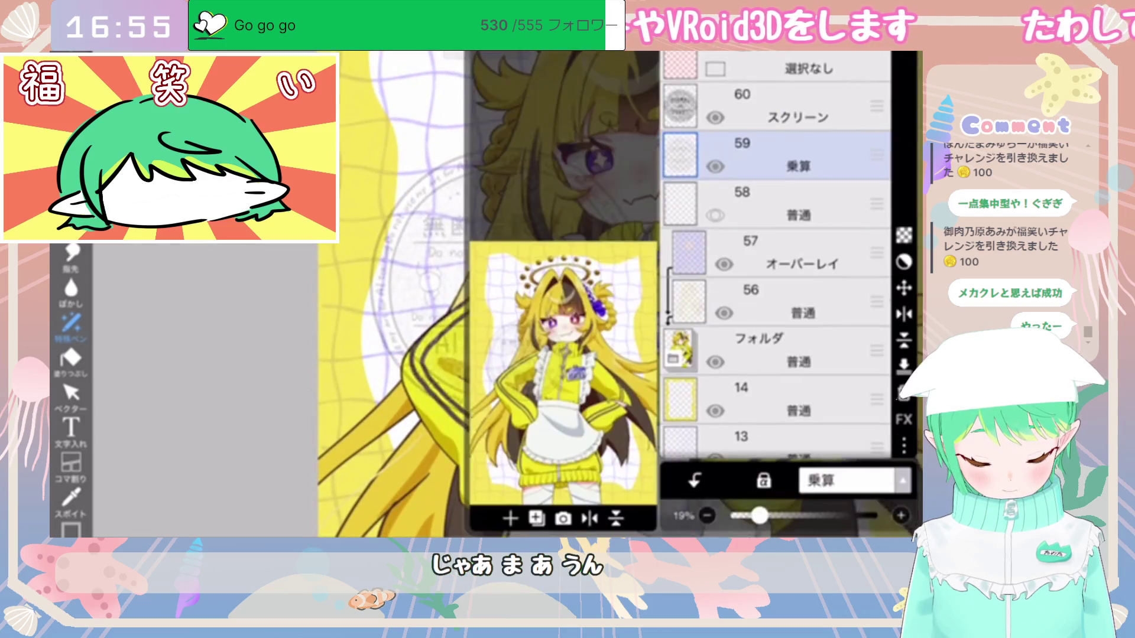
Step: Delete the Screen copy layer 60 and return layer 59 to 普通 (Normal) blending at 44% opacity
click(775, 106)
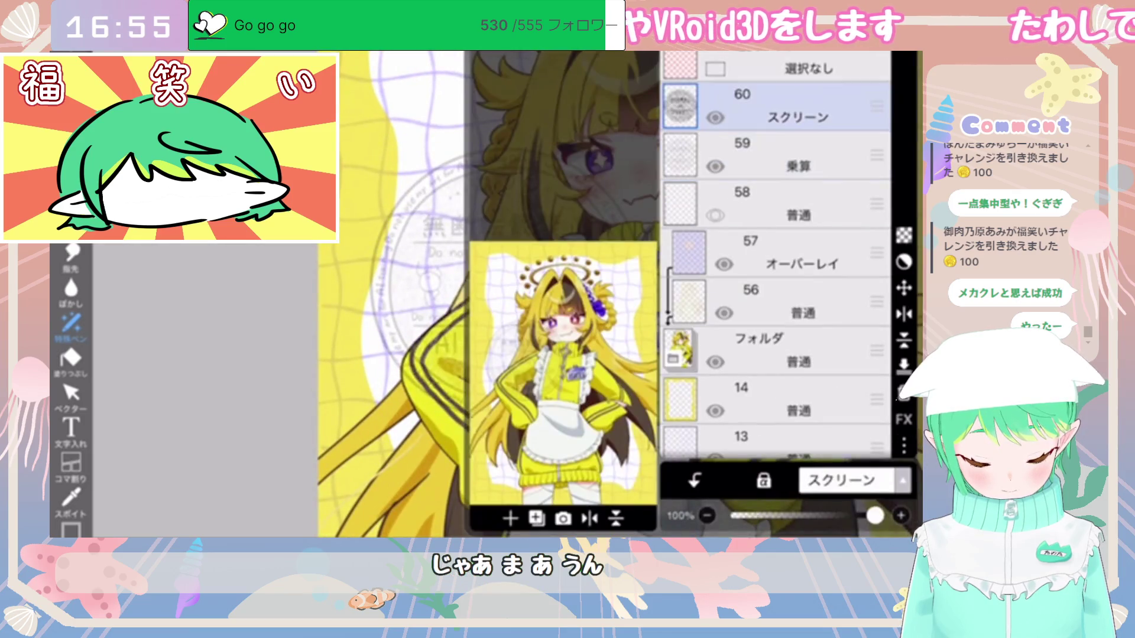
click(537, 519)
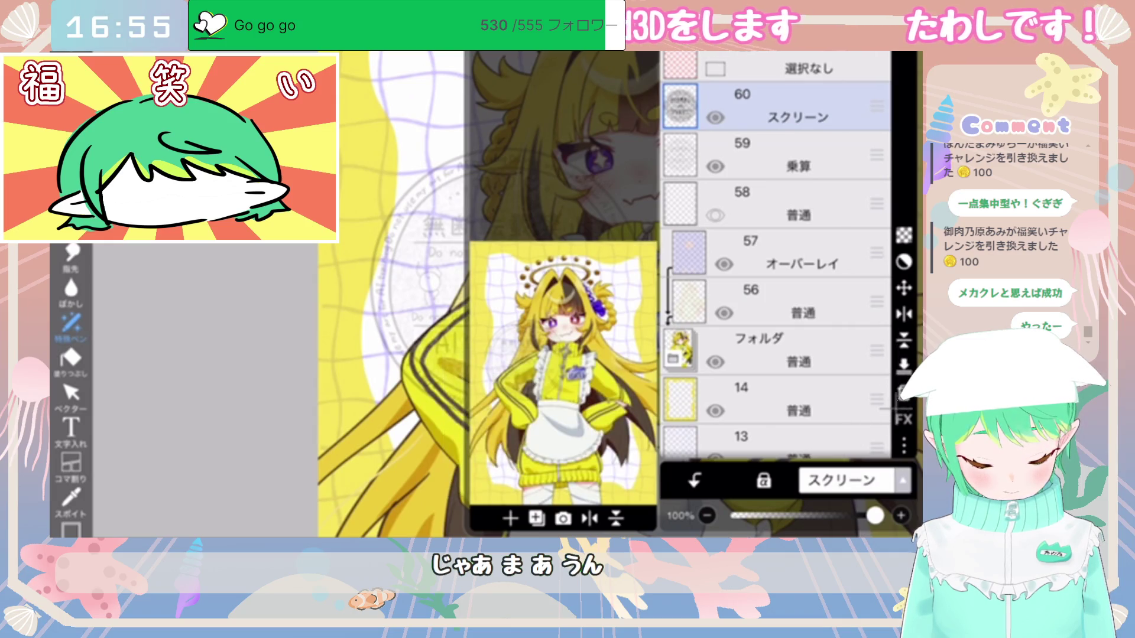
click(904, 391)
click(847, 480)
click(839, 56)
mouse_move(760, 516)
mouse_down()
mouse_move(795, 515)
mouse_move(773, 515)
mouse_up()
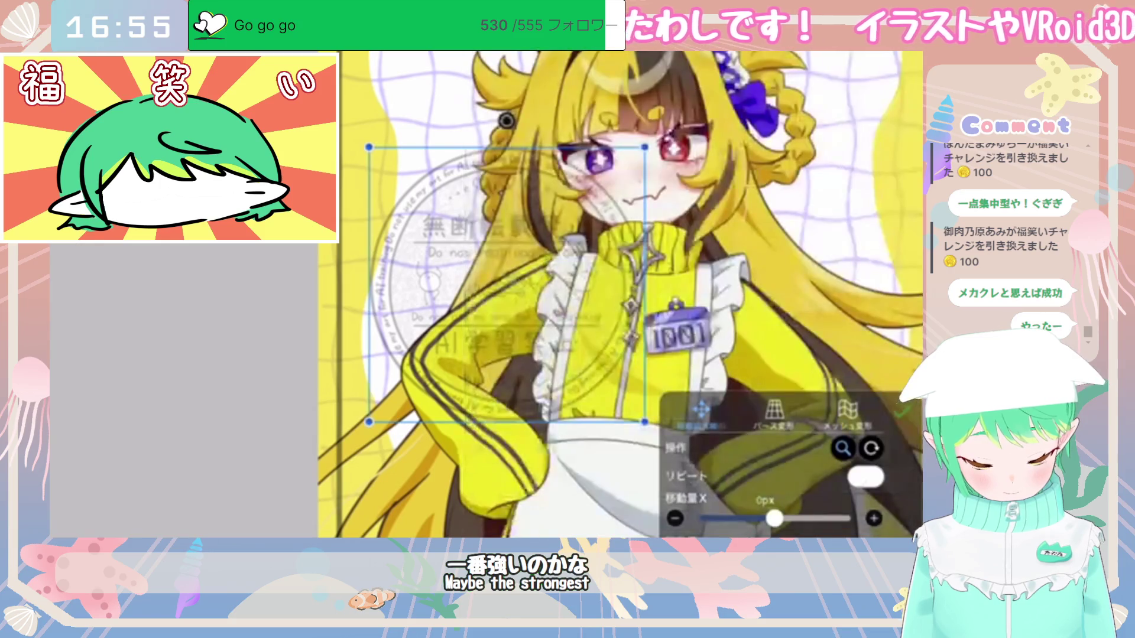
Step: Shift the round stamp to the right and commit its position and size
mouse_move(487, 145)
mouse_down()
mouse_move(543, 152)
mouse_move(534, 147)
mouse_up()
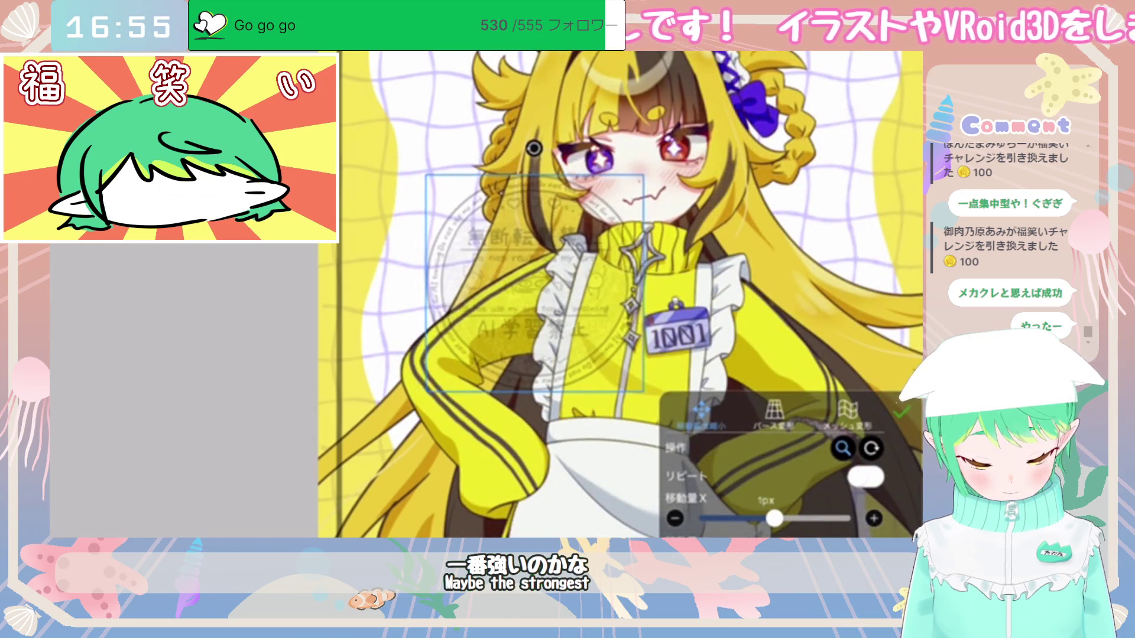
click(901, 412)
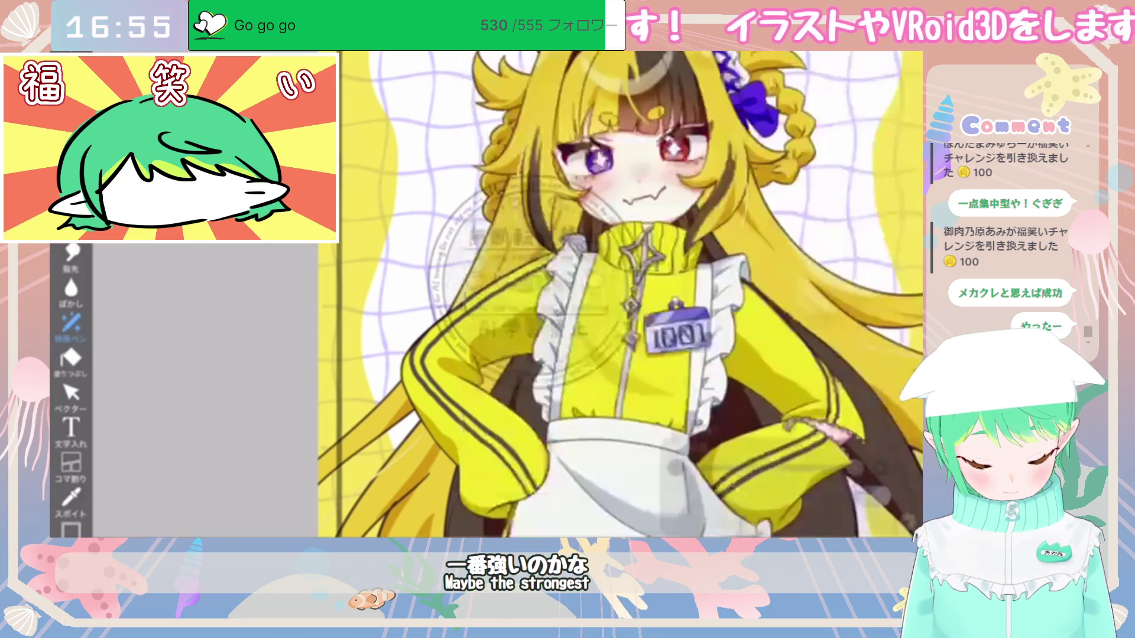
scroll(621, 295, up, 3)
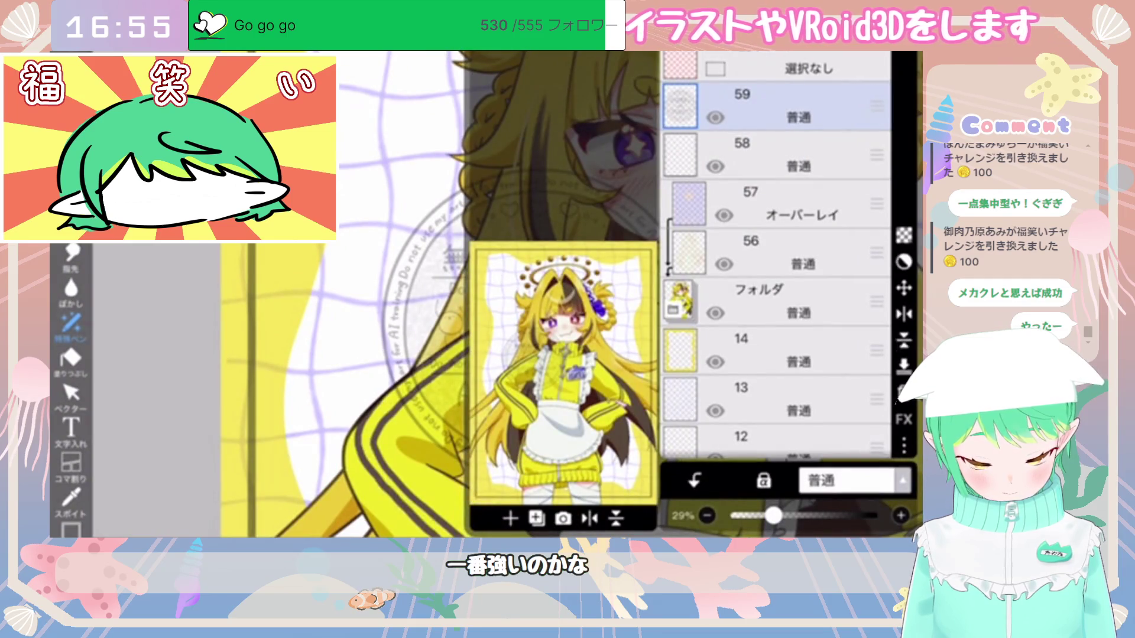
Step: Add a new layer above stamp layer 59, keeping Normal blending
click(509, 519)
click(532, 454)
click(804, 159)
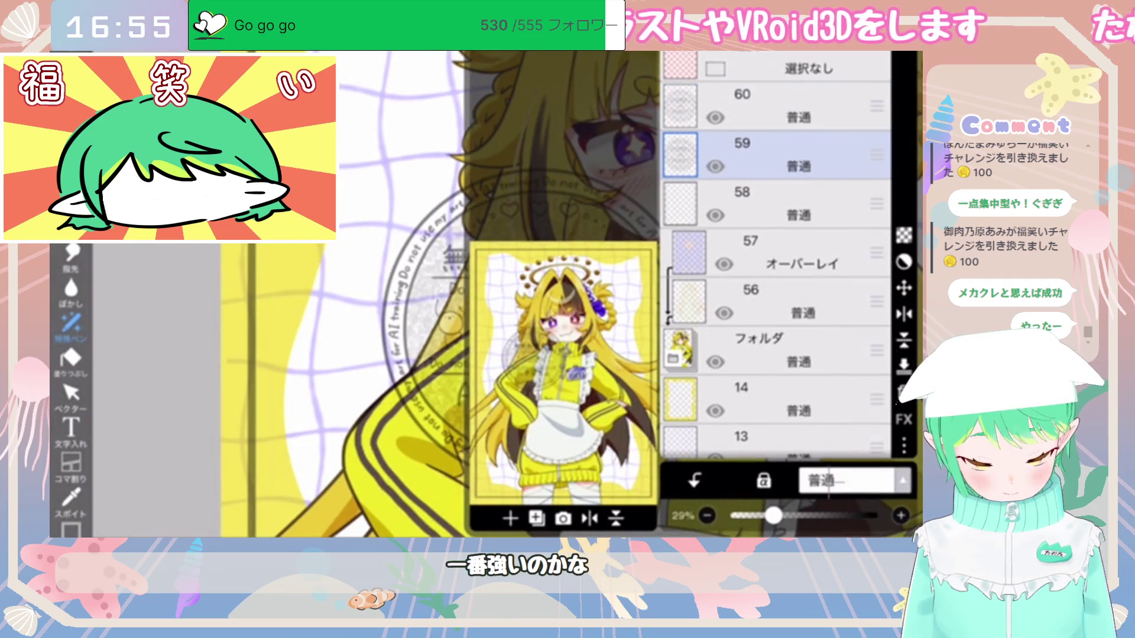
click(845, 480)
click(839, 56)
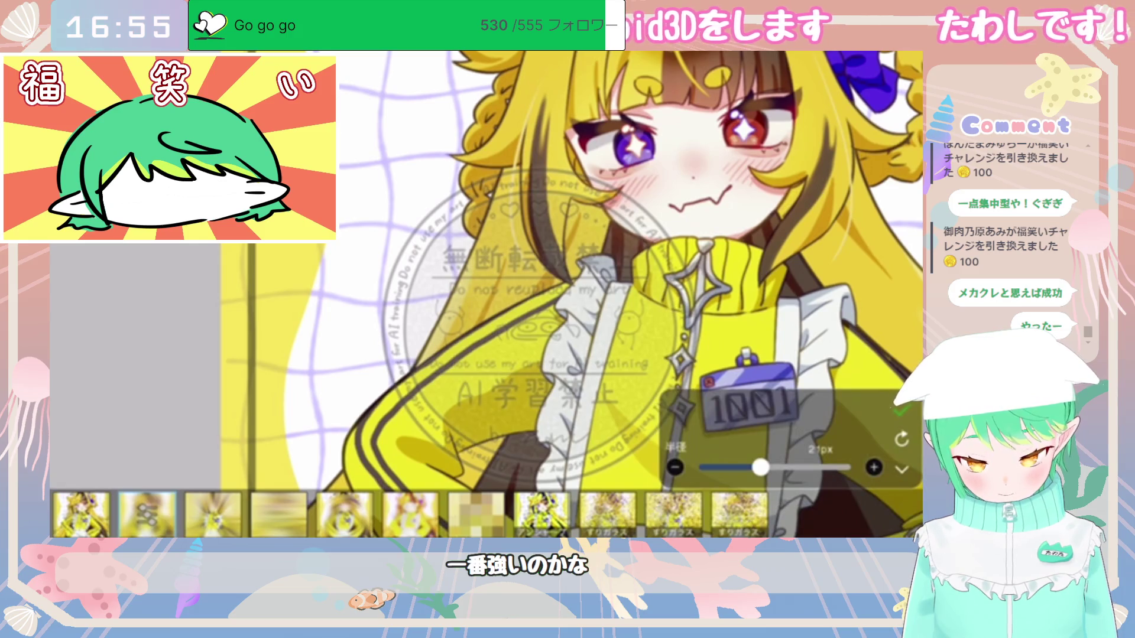
Step: Shrink the brush radius to 12px, adjust the stamp layer's opacity, and check layers 60 and 59
drag(750, 468, 734, 468)
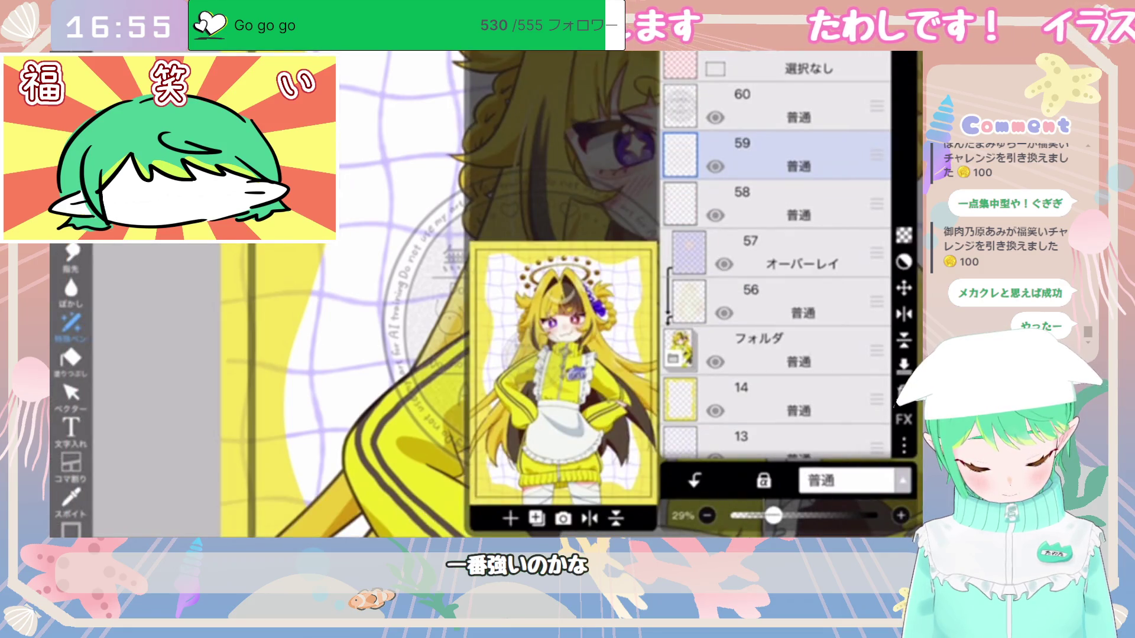
mouse_move(773, 516)
mouse_down()
mouse_move(757, 515)
mouse_move(824, 516)
mouse_move(733, 515)
mouse_move(763, 516)
mouse_up()
click(769, 106)
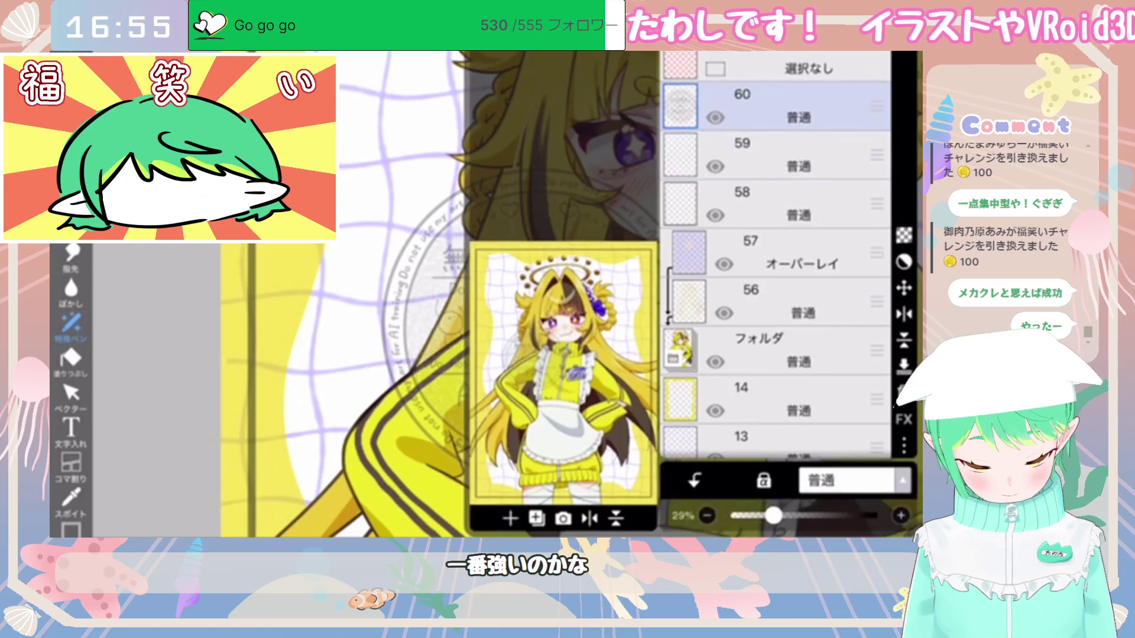
scroll(692, 295, up, 5)
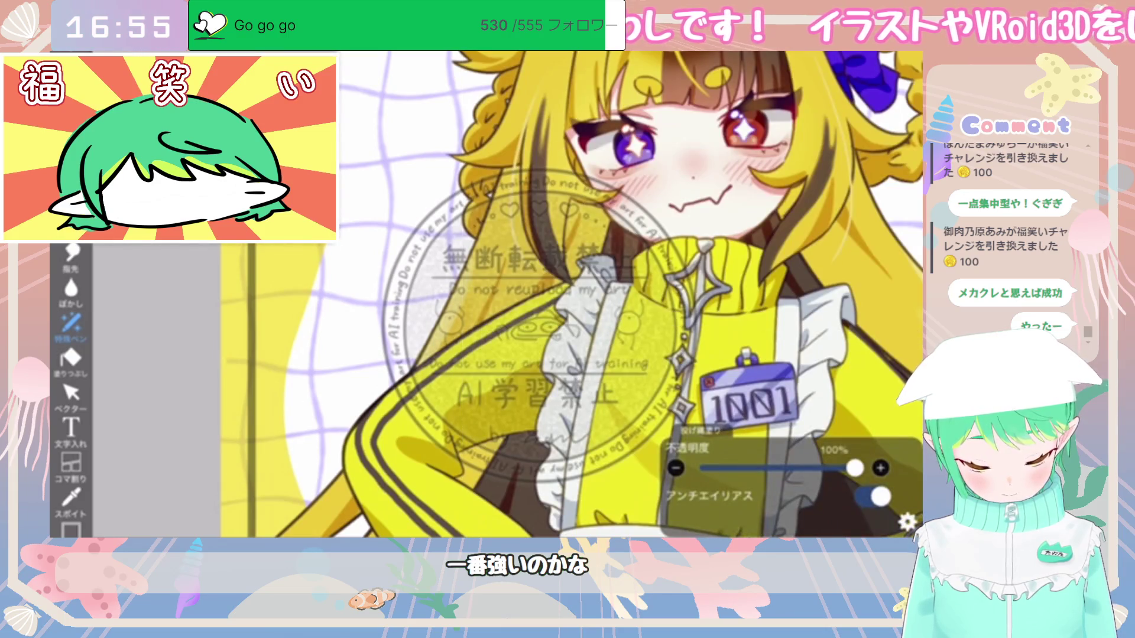
click(768, 155)
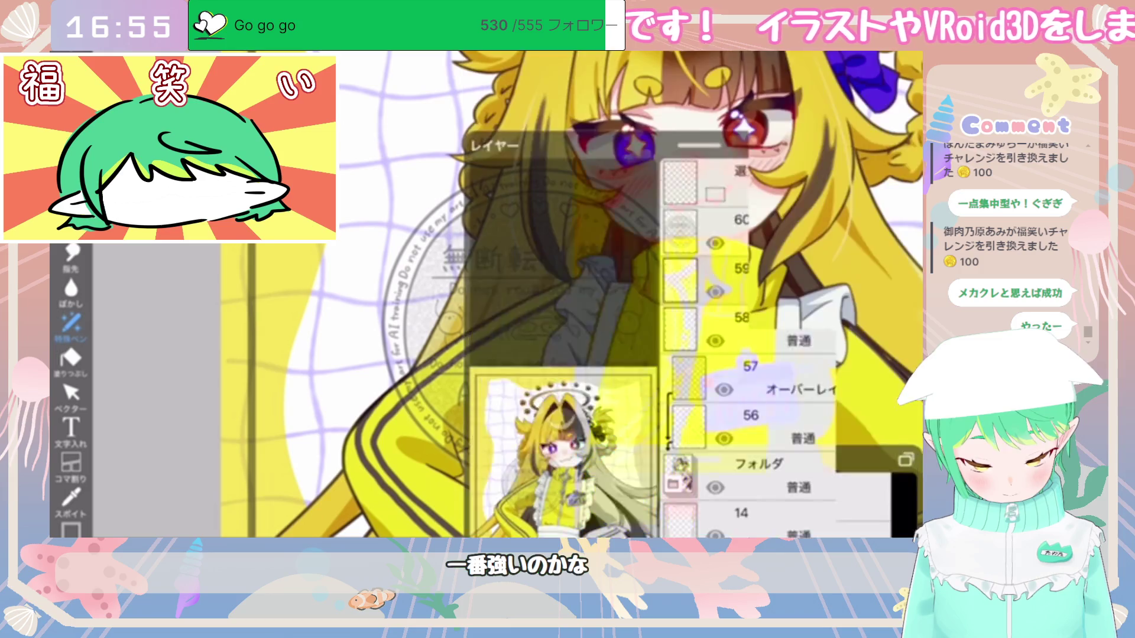
scroll(556, 343, down, 5)
scroll(539, 334, down, 2)
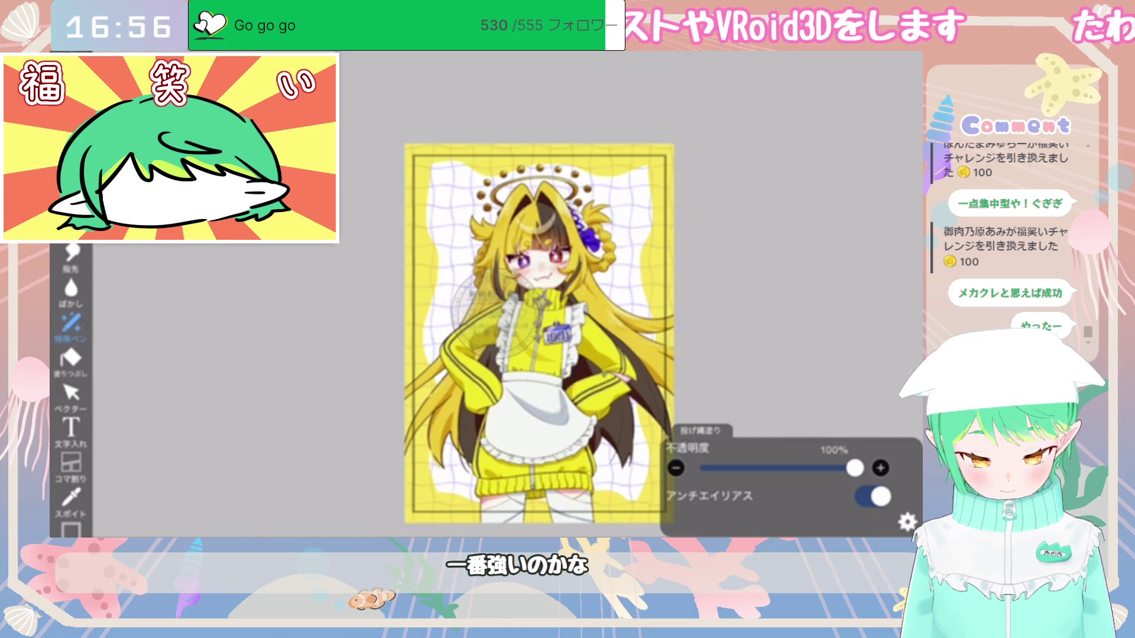
Step: Zoom in and out on the canvas to inspect the watermark stamp over the maid's chest
scroll(537, 266, up, 5)
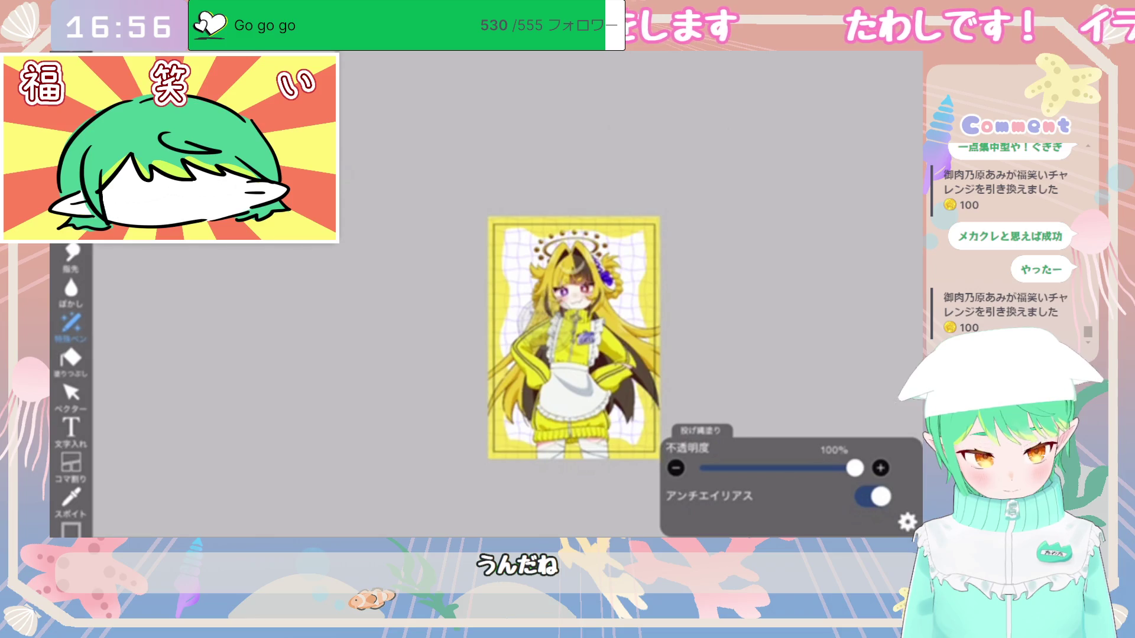
scroll(573, 296, up, 5)
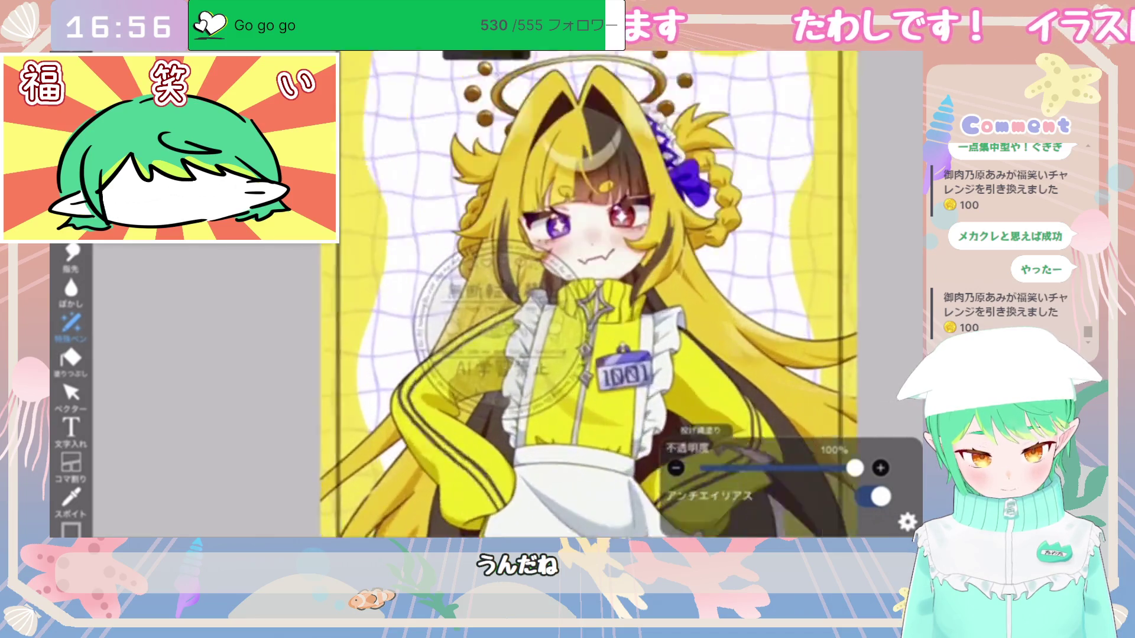
scroll(485, 296, down, 3)
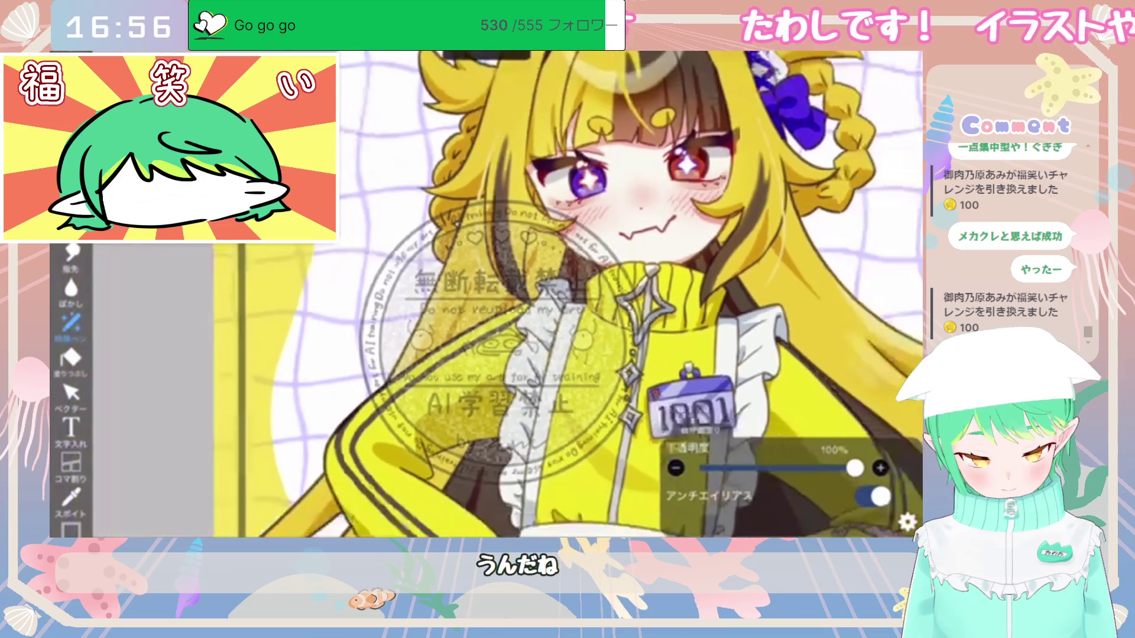
scroll(562, 295, down, 5)
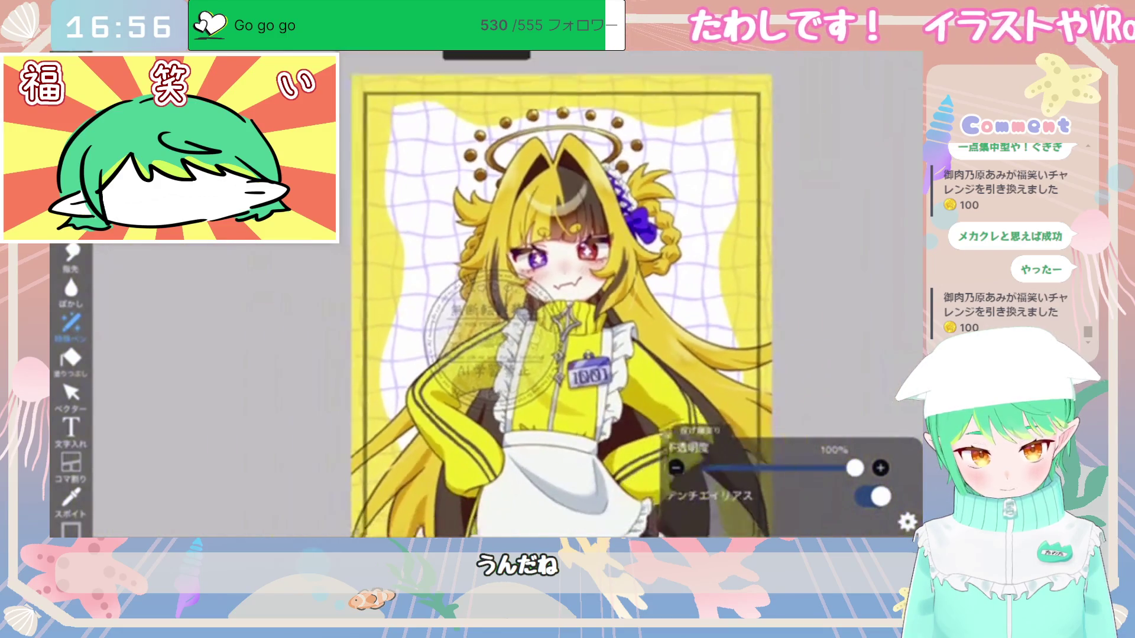
scroll(561, 295, up, 5)
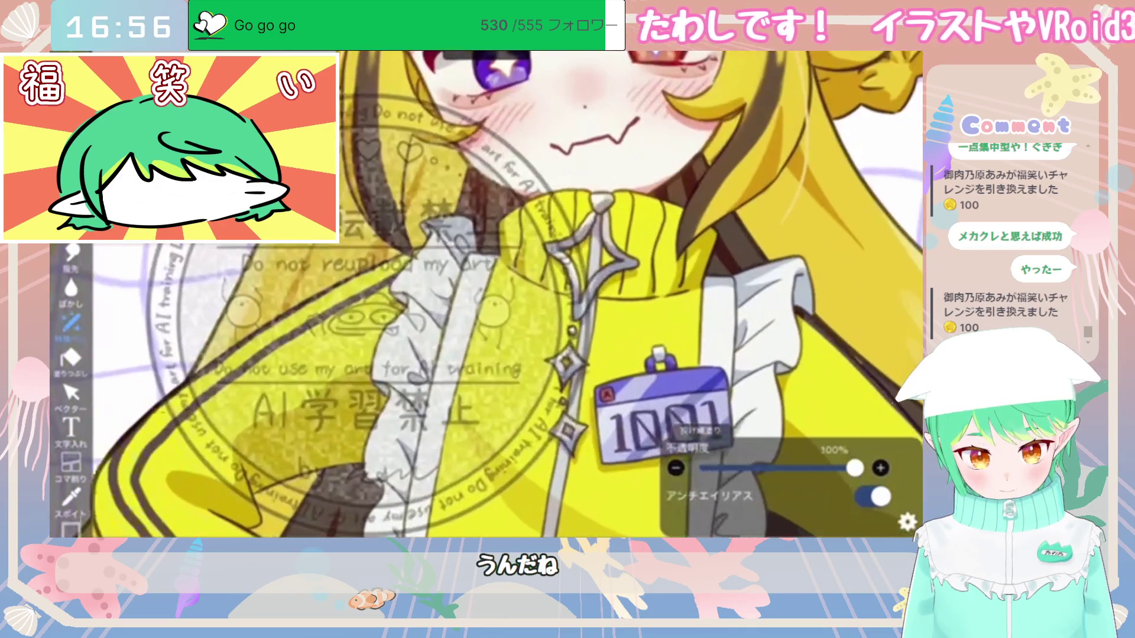
scroll(561, 296, down, 3)
scroll(561, 296, down, 3)
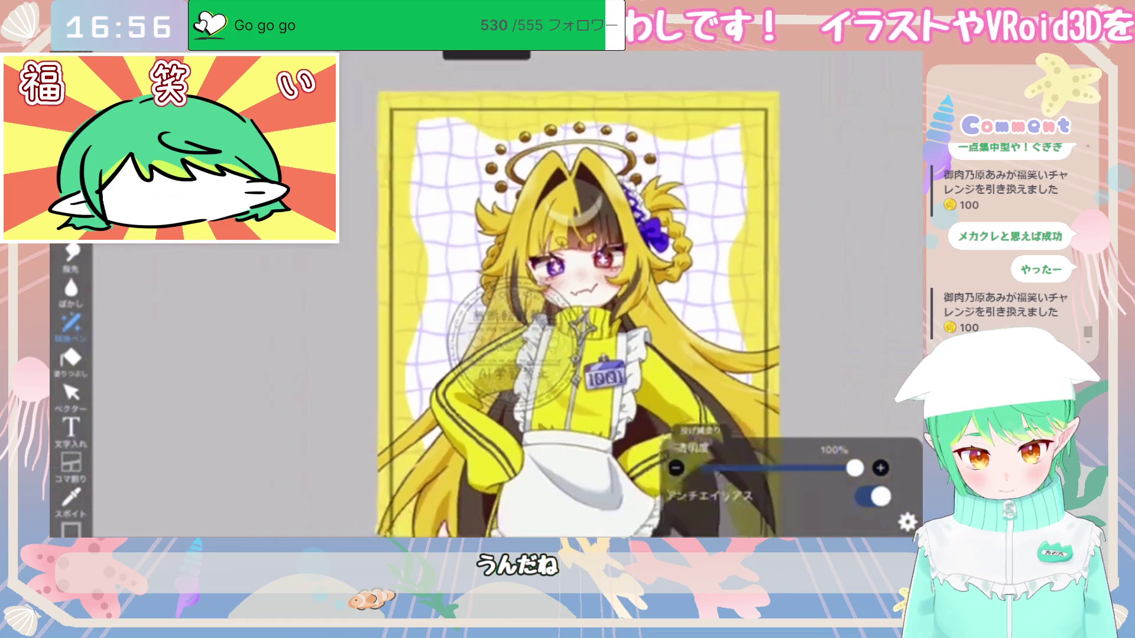
scroll(562, 296, up, 4)
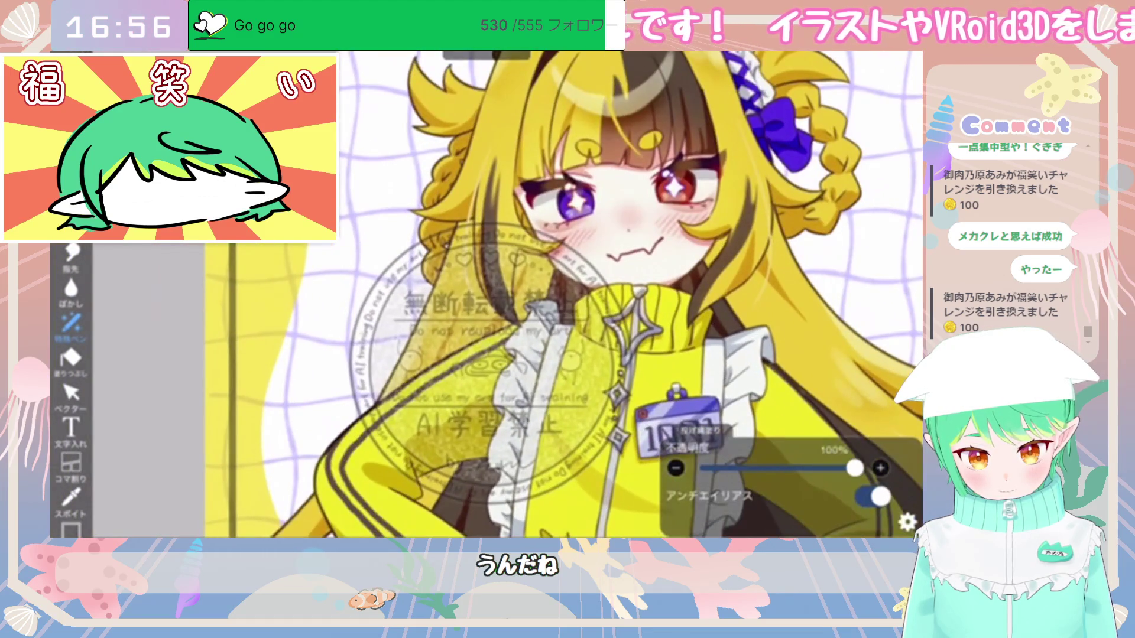
scroll(561, 295, down, 3)
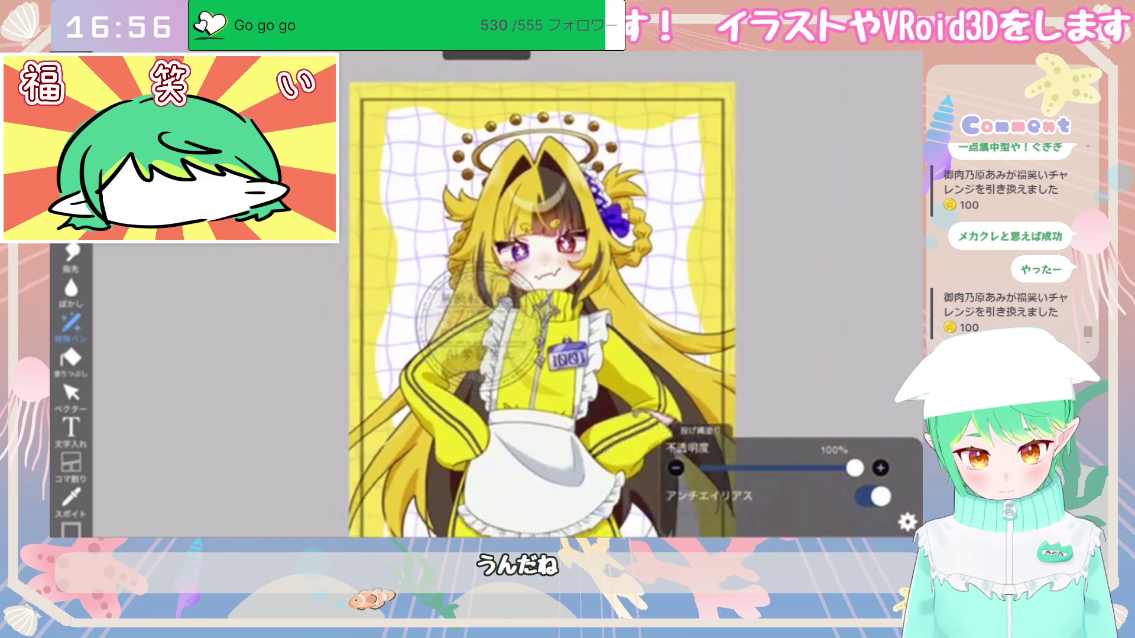
scroll(561, 296, up, 4)
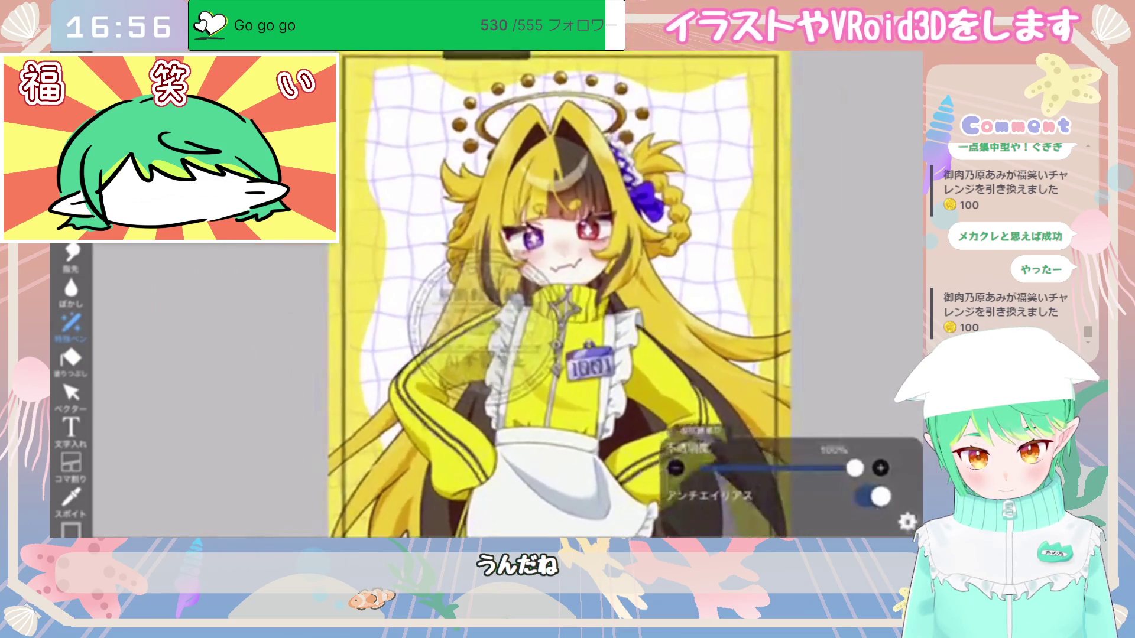
scroll(561, 296, down, 3)
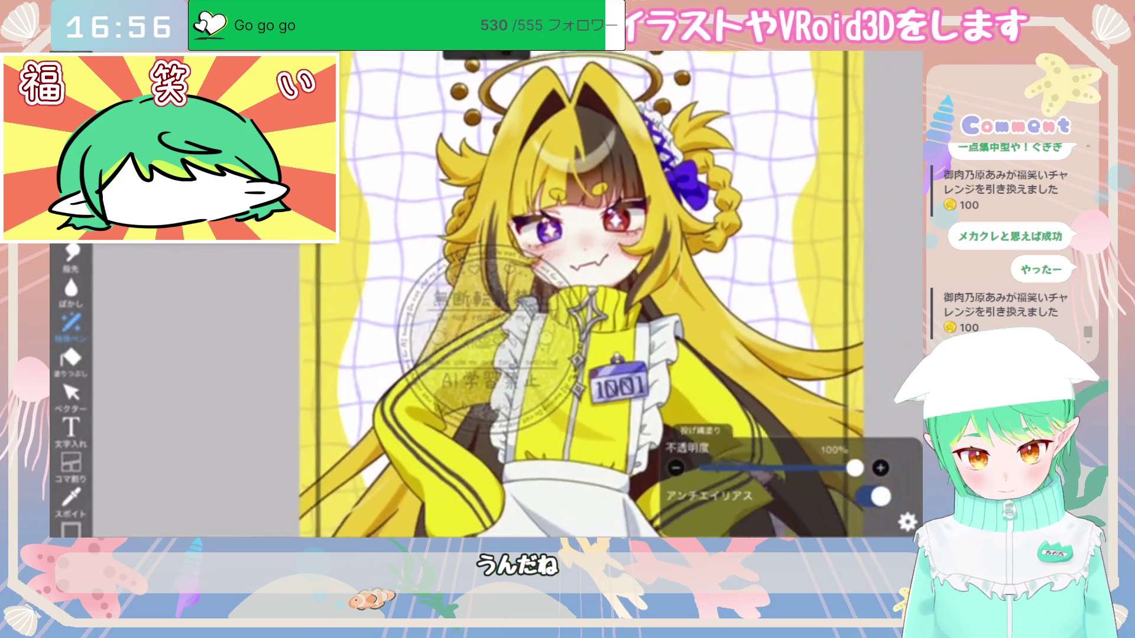
scroll(561, 296, down, 1)
scroll(544, 296, down, 1)
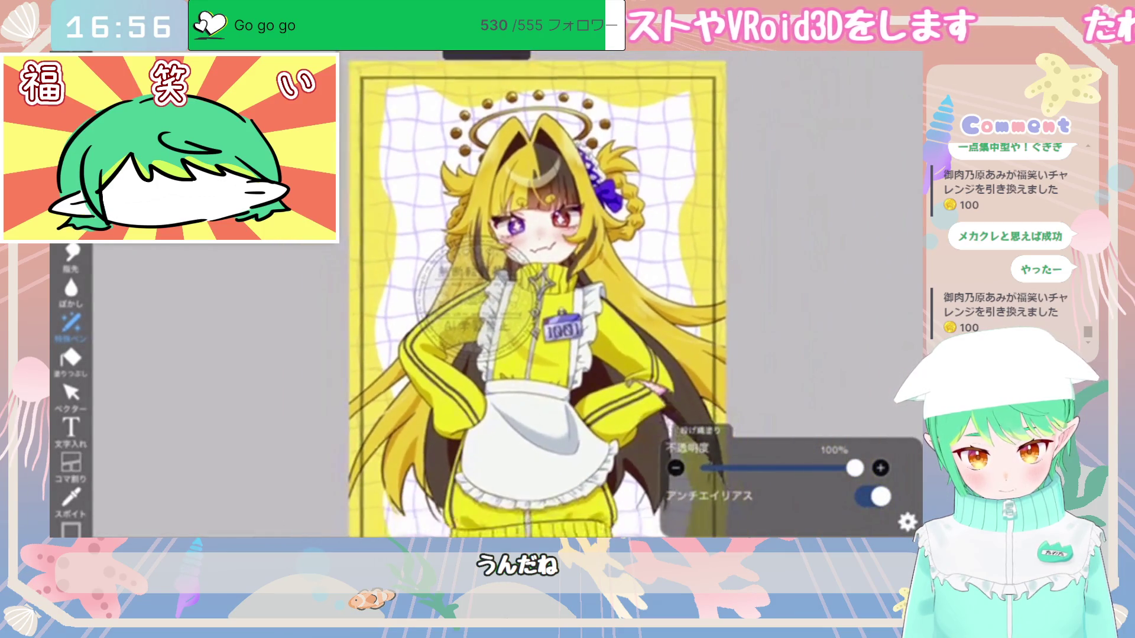
scroll(544, 295, down, 2)
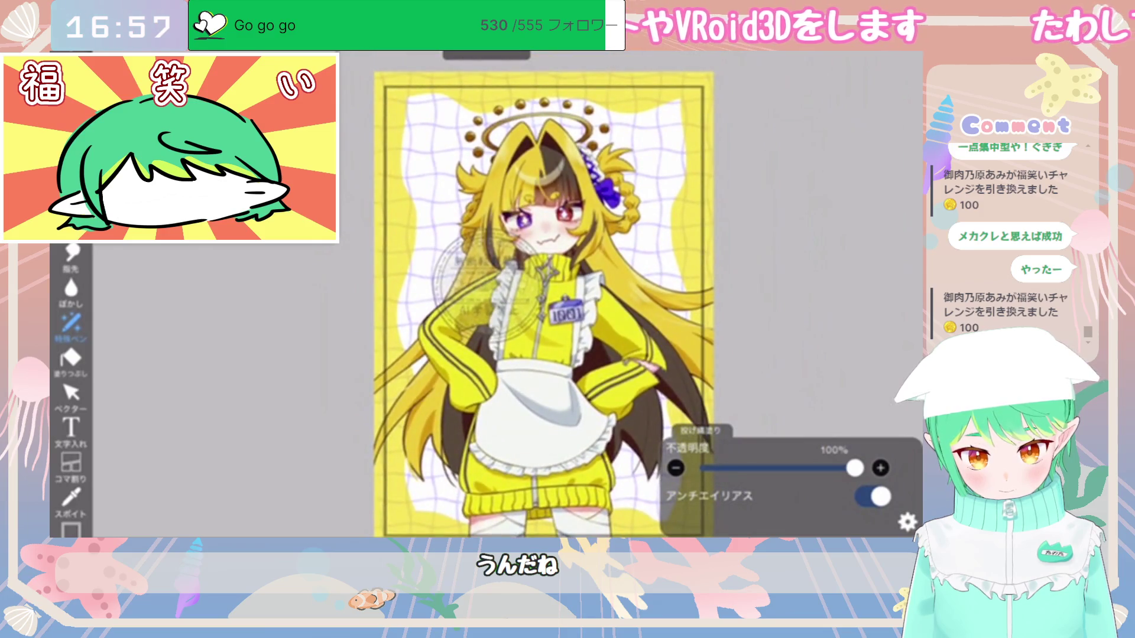
scroll(544, 296, up, 2)
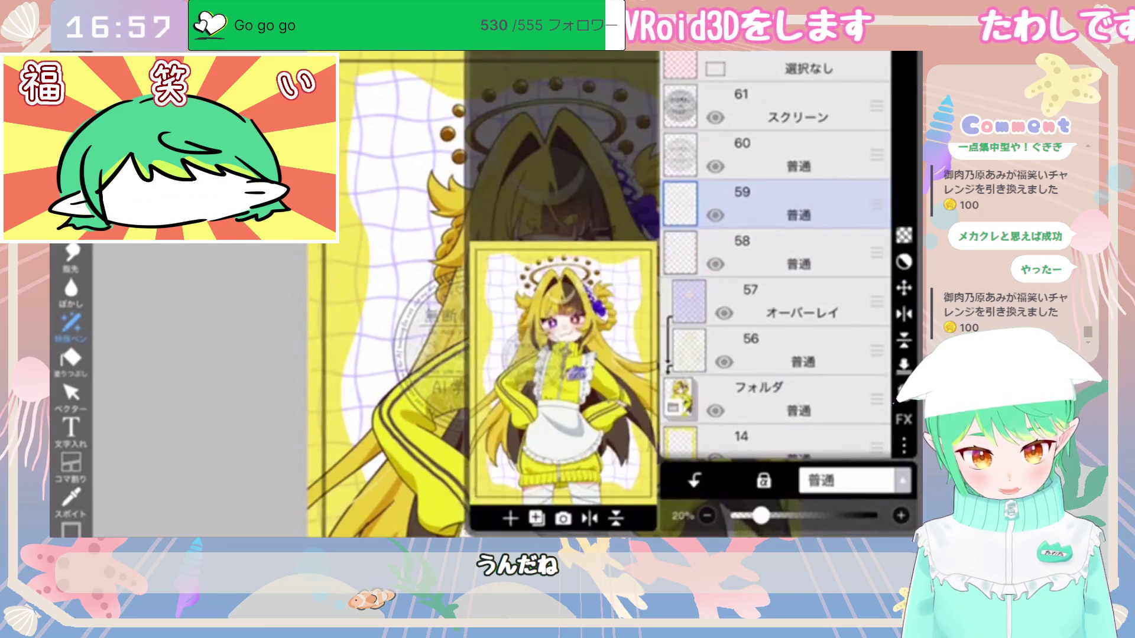
Step: Hide stamp layers 61 and 60, then go back to My Gallery
click(780, 107)
click(716, 117)
click(715, 166)
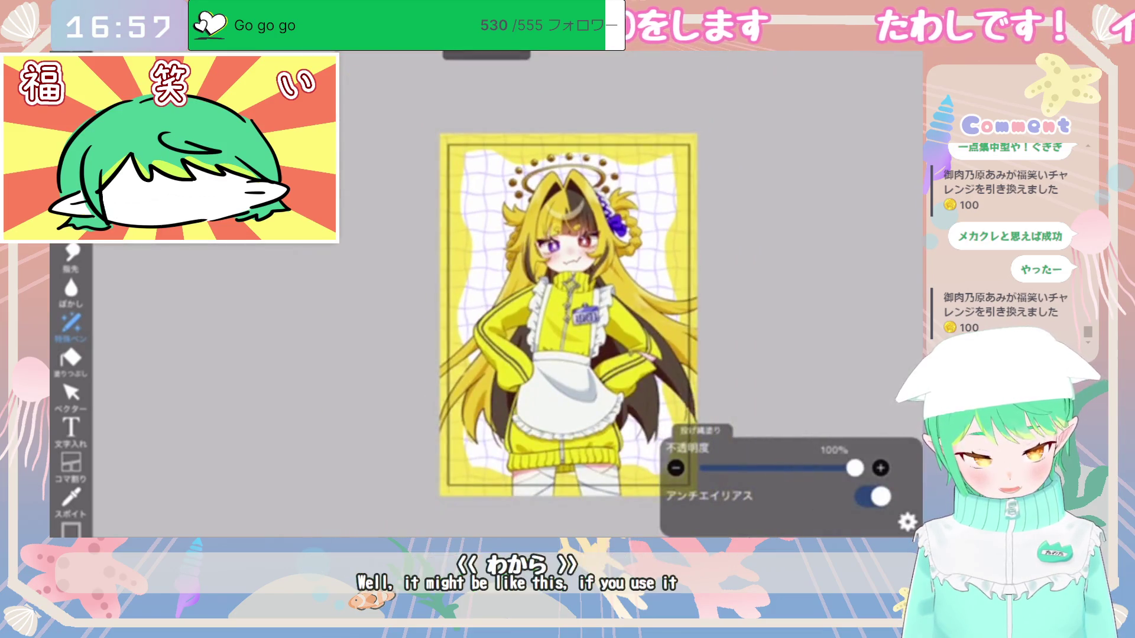
click(848, 547)
click(844, 507)
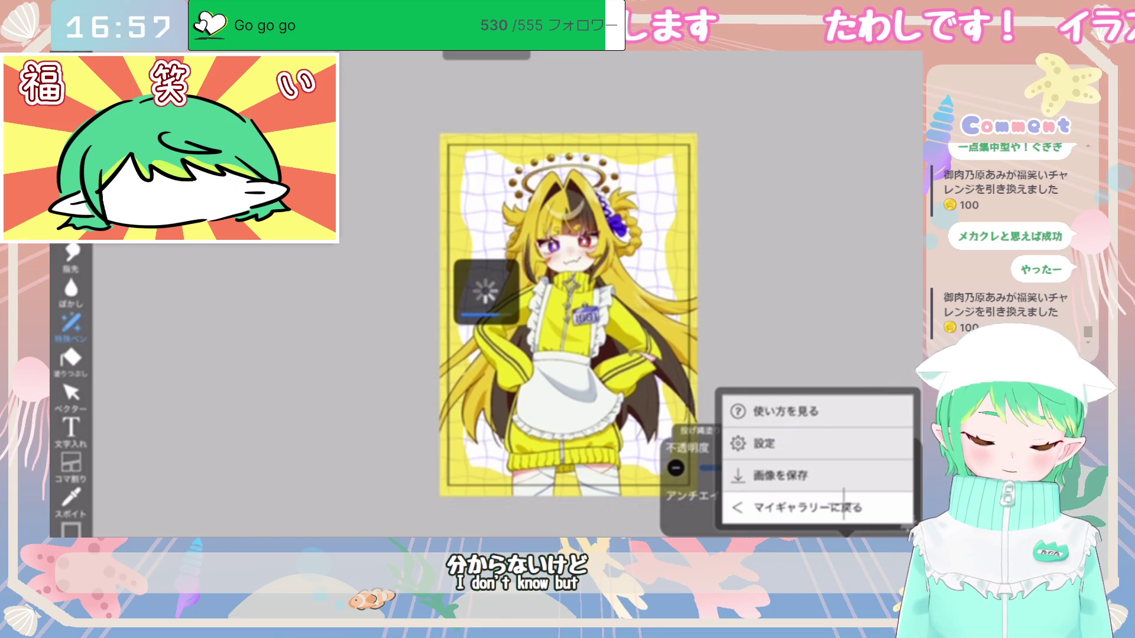